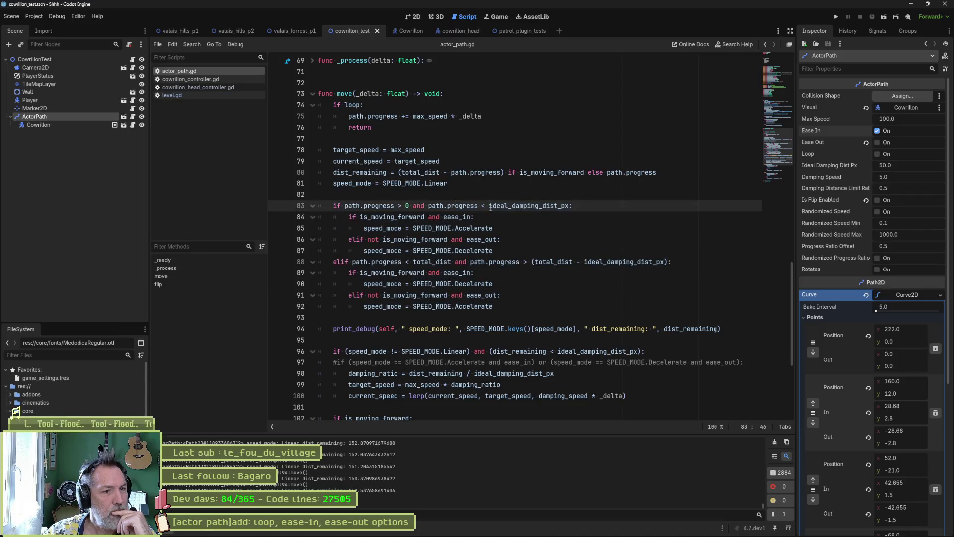
- Review the ease_in and ease_out checks on lines 84–86, then bring up the Leonardo distance sketch
left_click(462, 217)
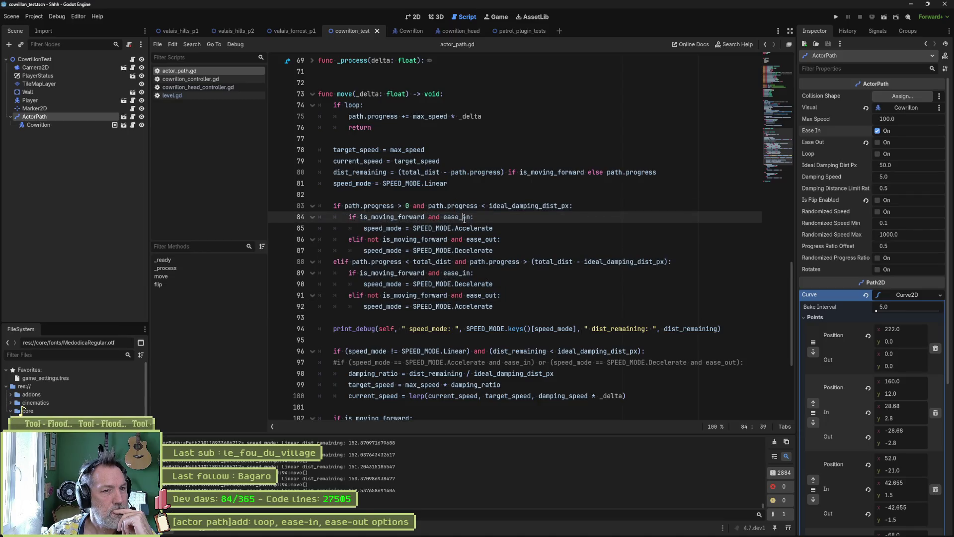
double_click(487, 239)
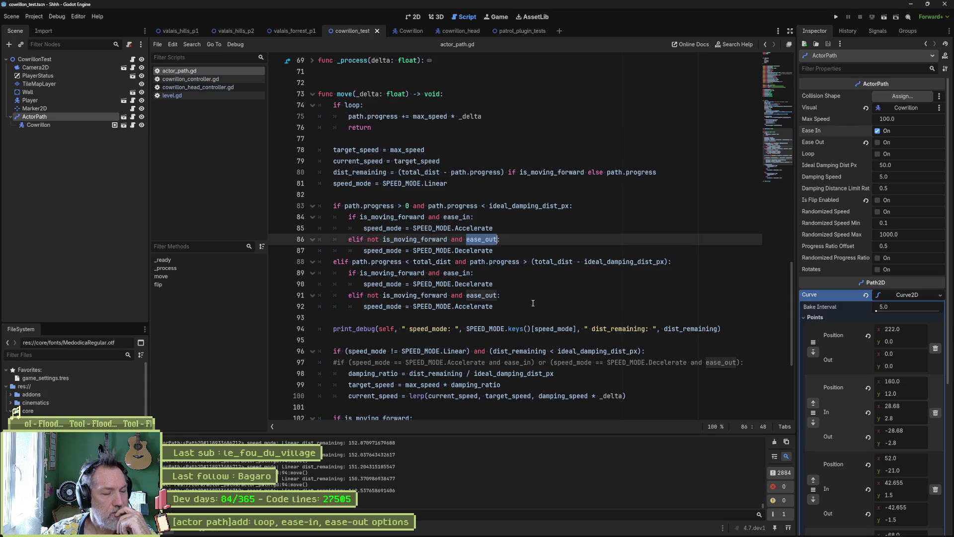
double_click(454, 219)
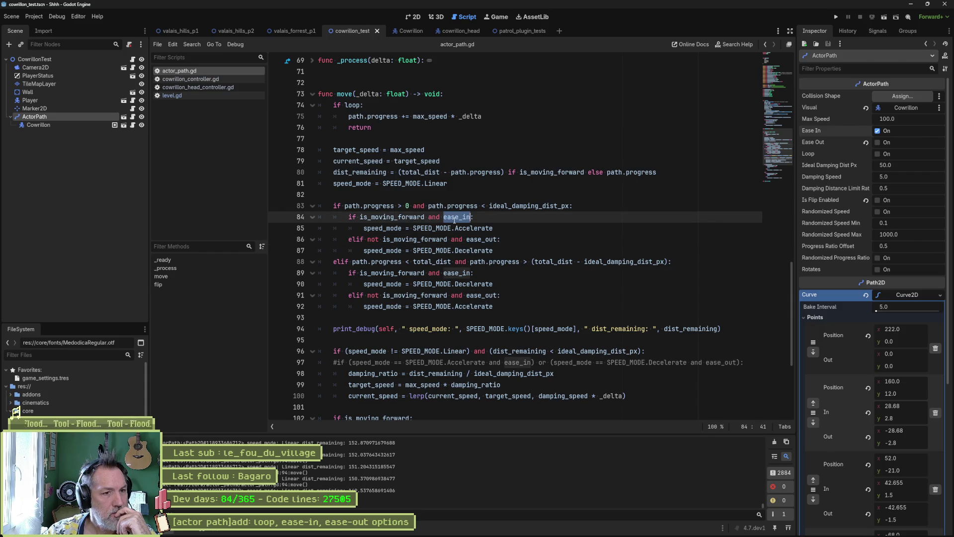
left_click(518, 213)
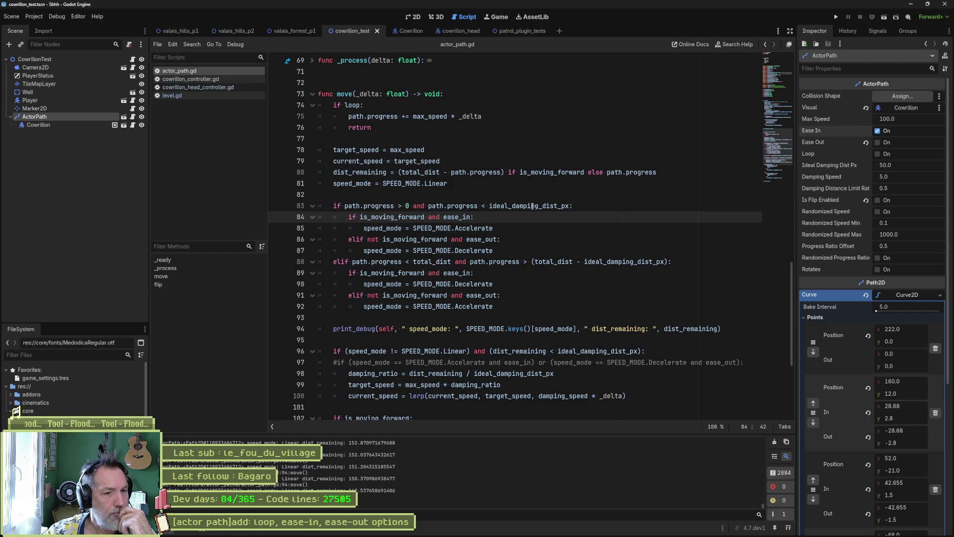
left_click(608, 529)
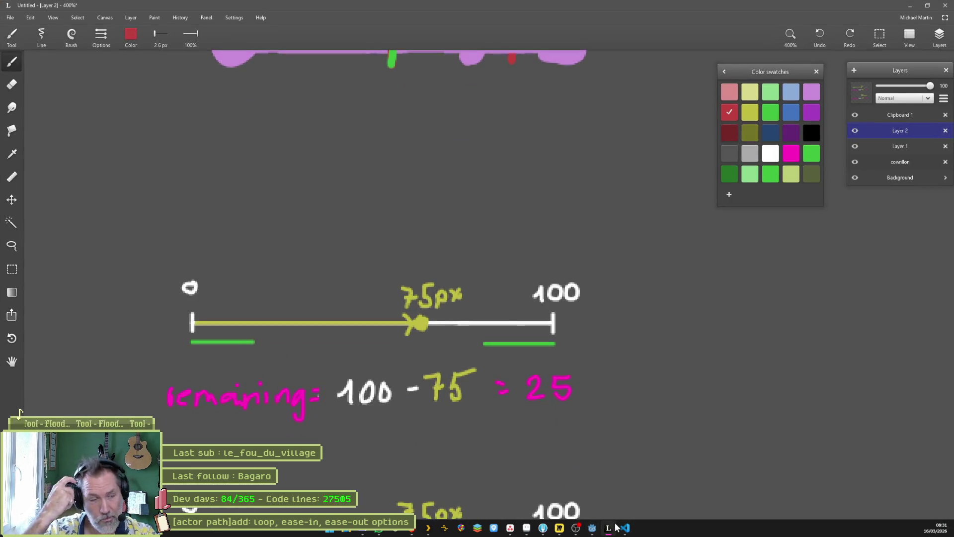
- Pan and zoom the Leonardo canvas to the slider sketches, glancing back at the move() script
mouse_move(639, 463)
left_mouse_down()
mouse_move(612, 309)
mouse_move(639, 185)
left_mouse_up()
scroll(560, 281, "up", 10)
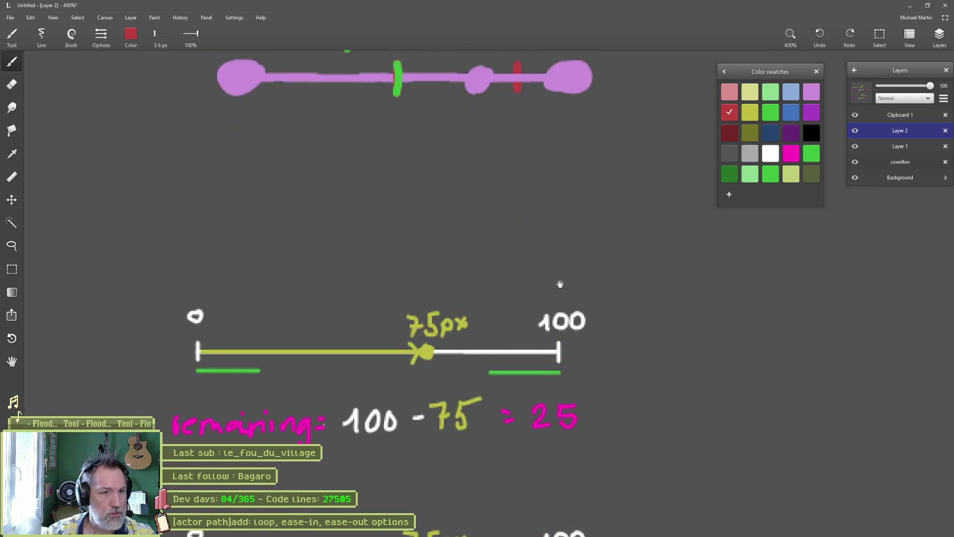
scroll(621, 499, "down", 5)
mouse_move(621, 499)
left_mouse_down()
mouse_move(622, 241)
mouse_move(600, 172)
left_mouse_up()
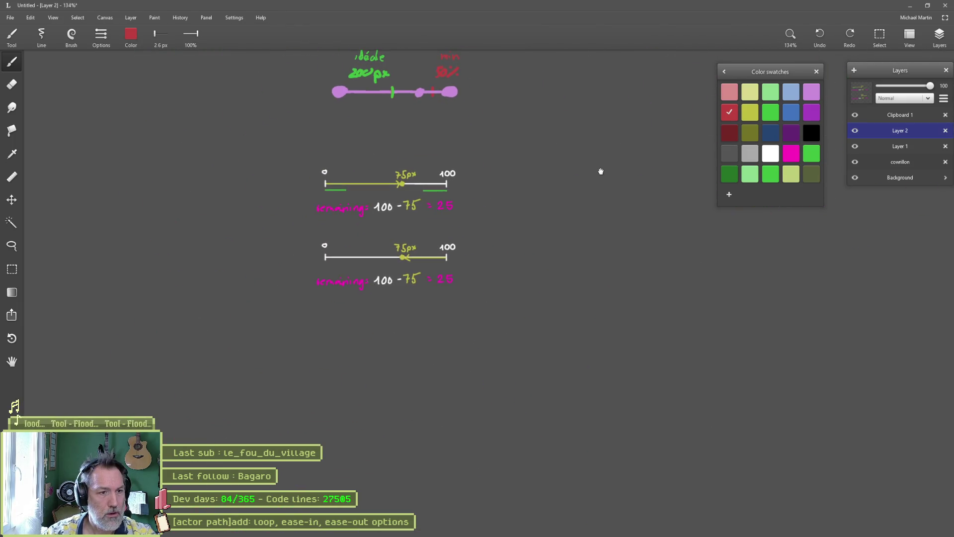
scroll(390, 149, "up", 5)
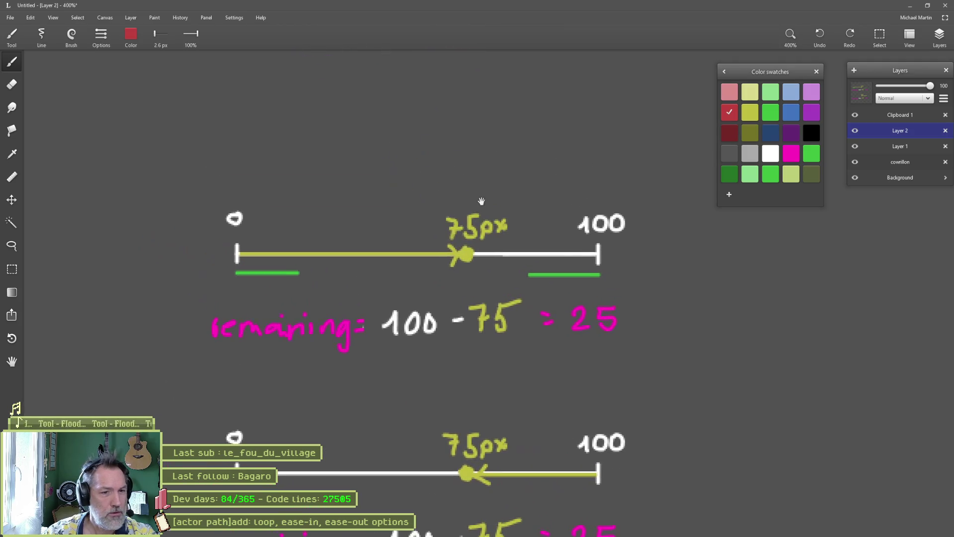
key("alt+Tab")
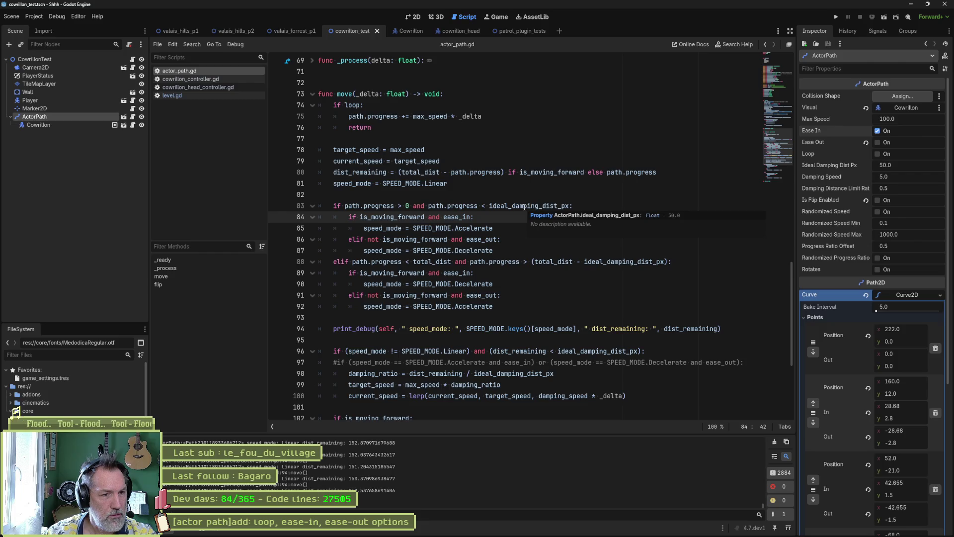
key("alt+Tab")
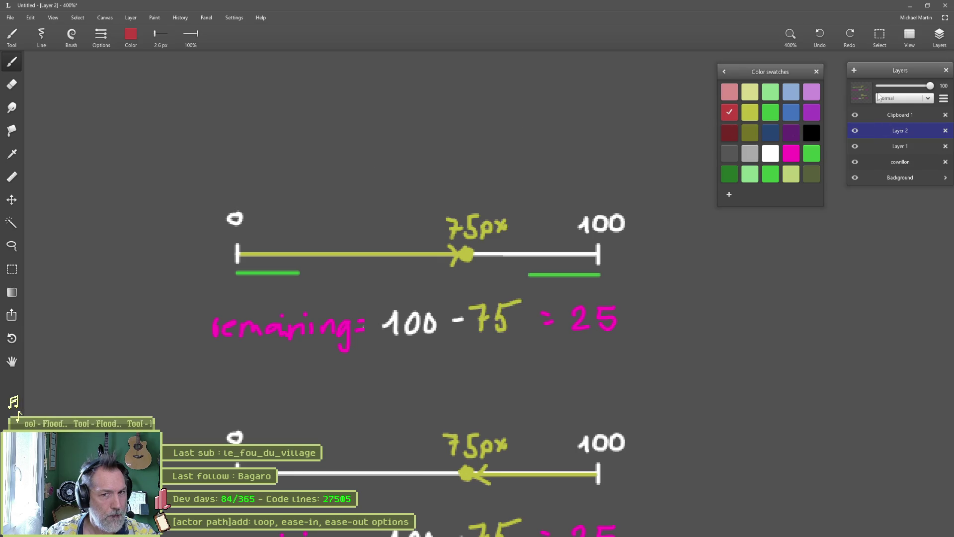
- Add a new layer and circle the 0 end of the distance line in light blue
left_click(853, 70)
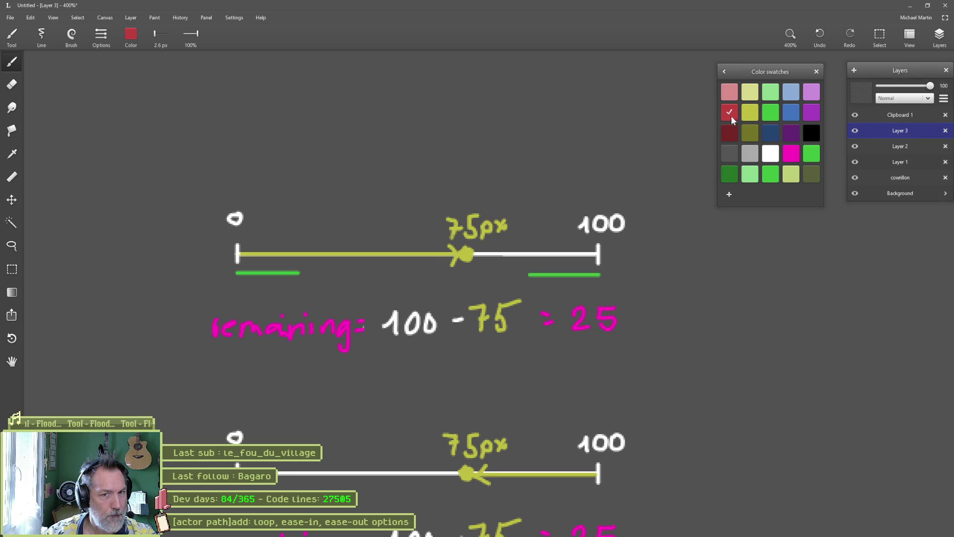
left_click(793, 92)
mouse_move(288, 197)
left_mouse_down()
mouse_move(278, 318)
mouse_move(306, 195)
left_mouse_up()
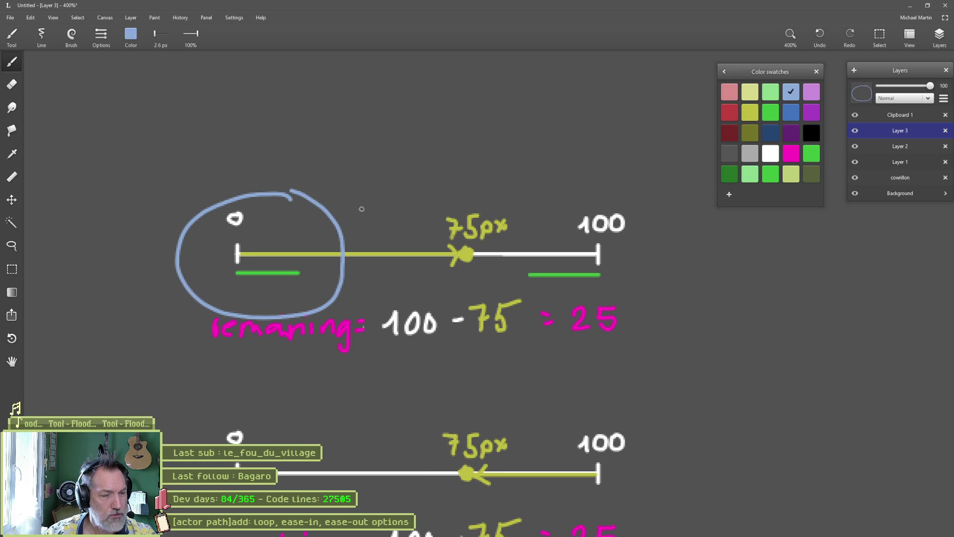
key("alt+Tab")
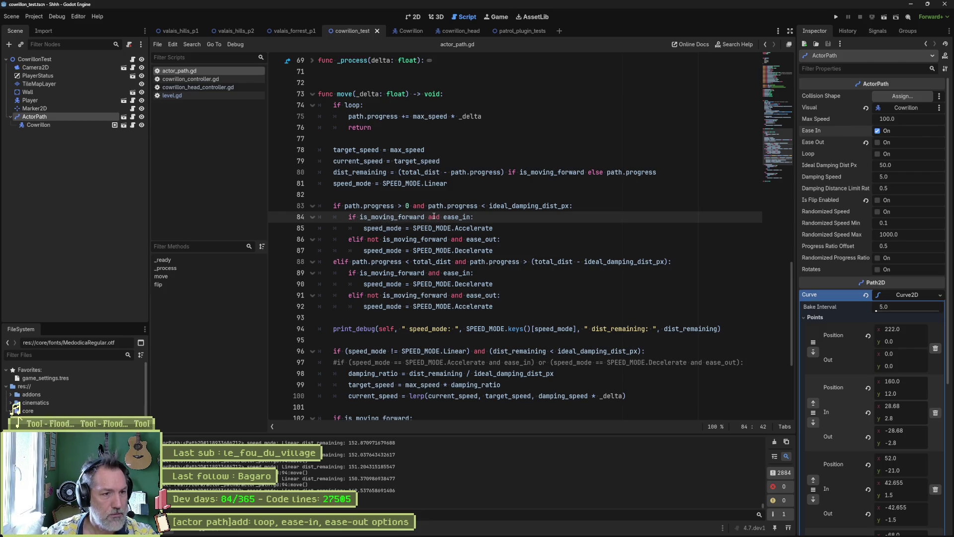
- Compare the distance sketch against the move() damping conditions in the script
key("alt+Tab")
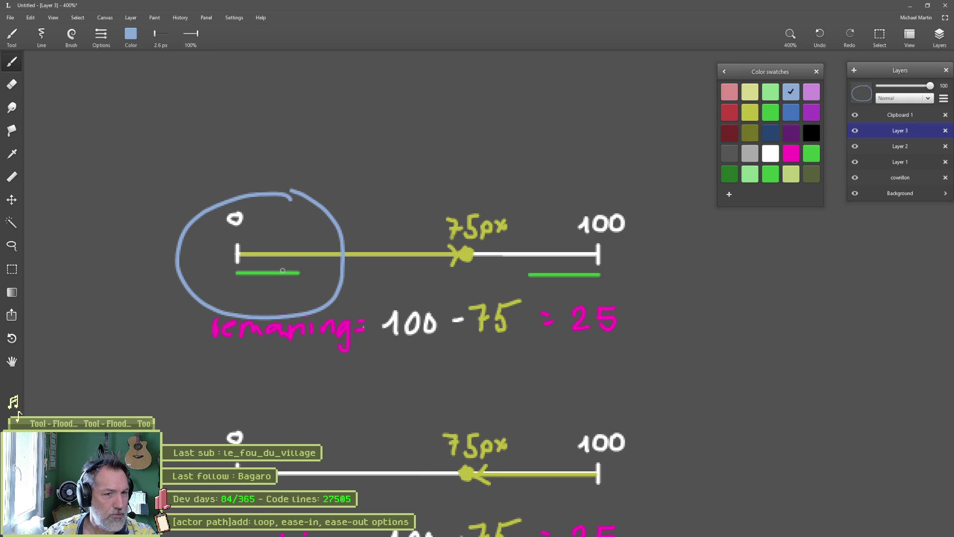
key("alt+Tab")
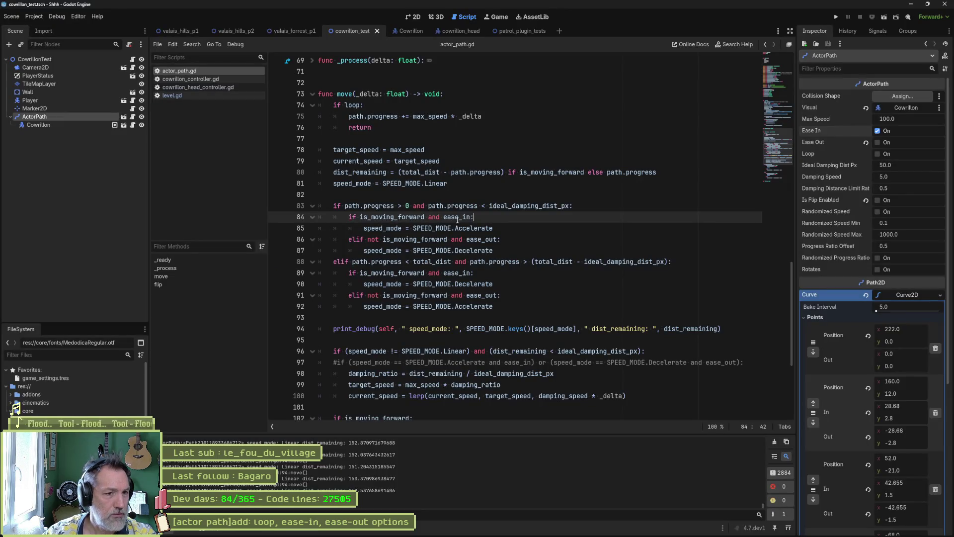
mouse_move(468, 216)
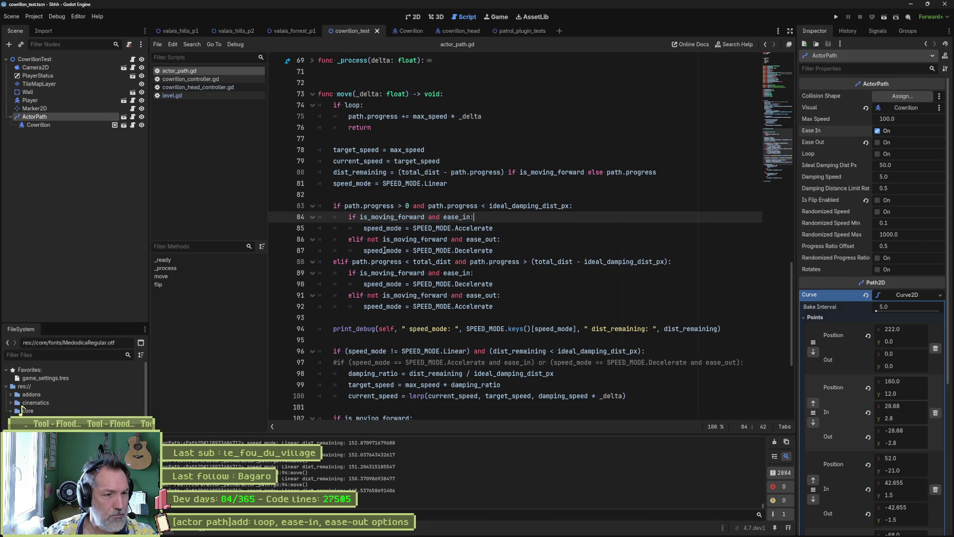
mouse_move(384, 250)
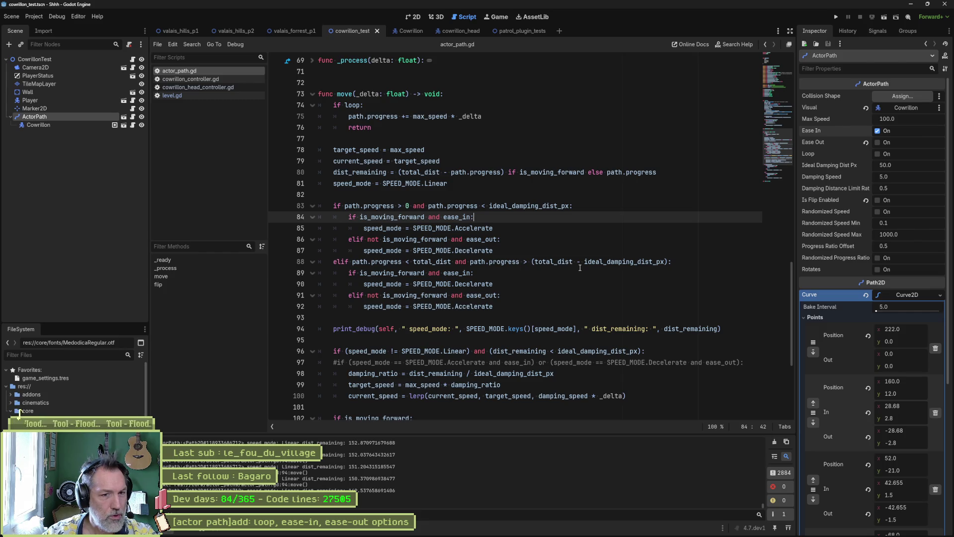
- Circle the 100 end of the distance line in blue on the sketch
key("alt+Tab")
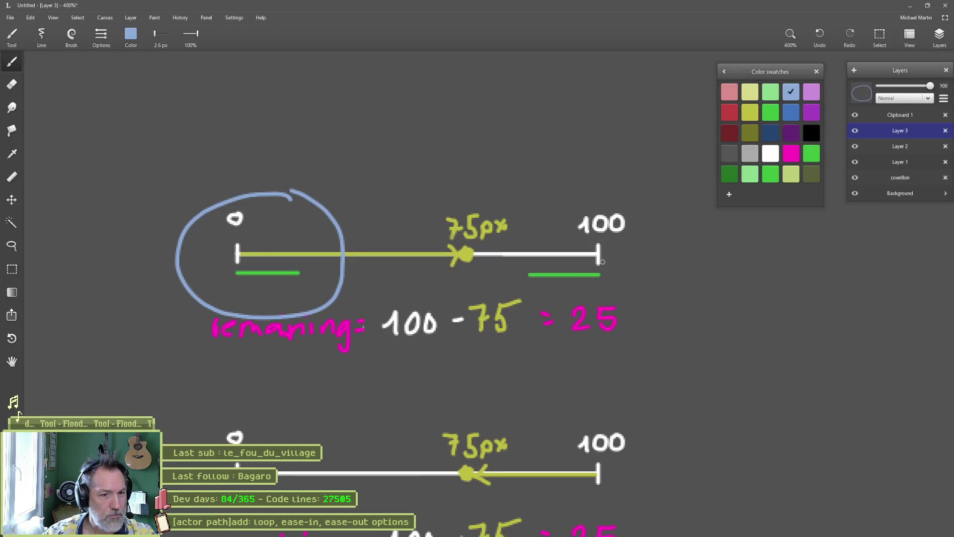
mouse_move(629, 196)
left_mouse_down()
mouse_move(537, 300)
mouse_move(619, 204)
left_mouse_up()
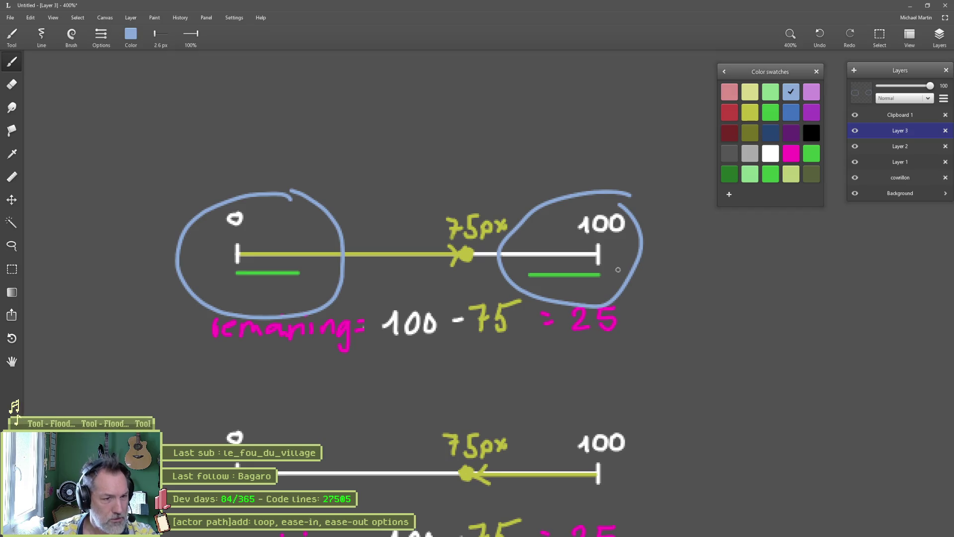
key("alt+Tab")
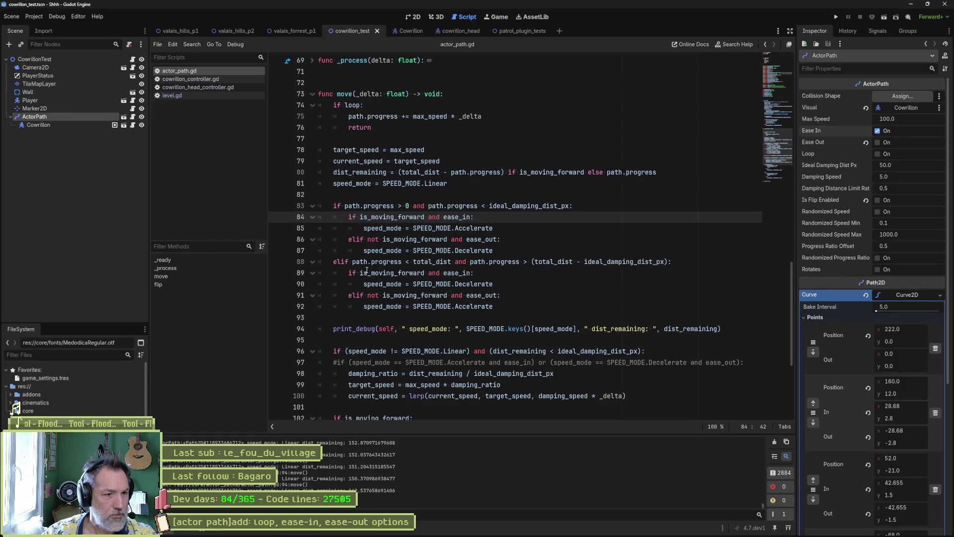
- Change line 89 to ease_out and line 91 to ease_in, then run the cowrillon_test scene
left_click_drag(359, 273, 472, 273)
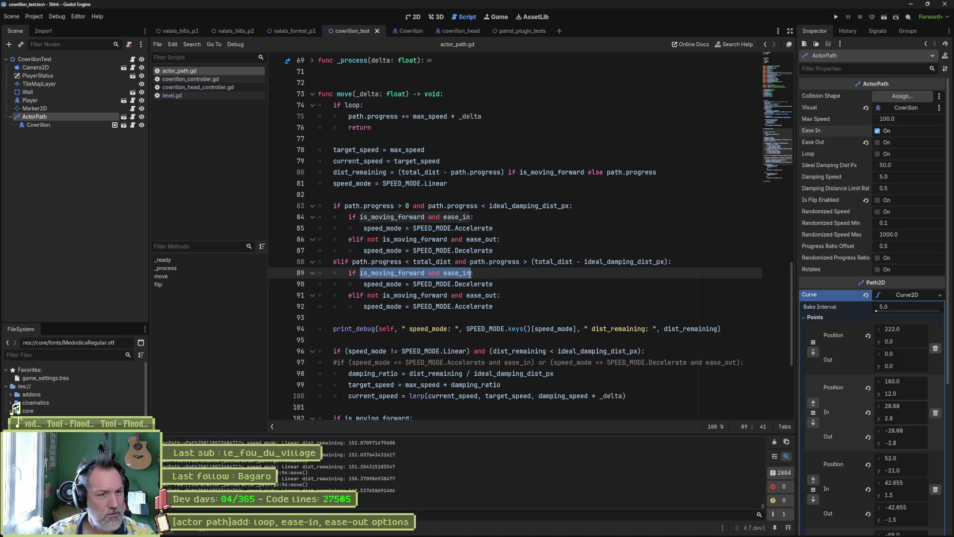
left_click(471, 272)
key("BackSpace")
key("BackSpace")
type("out")
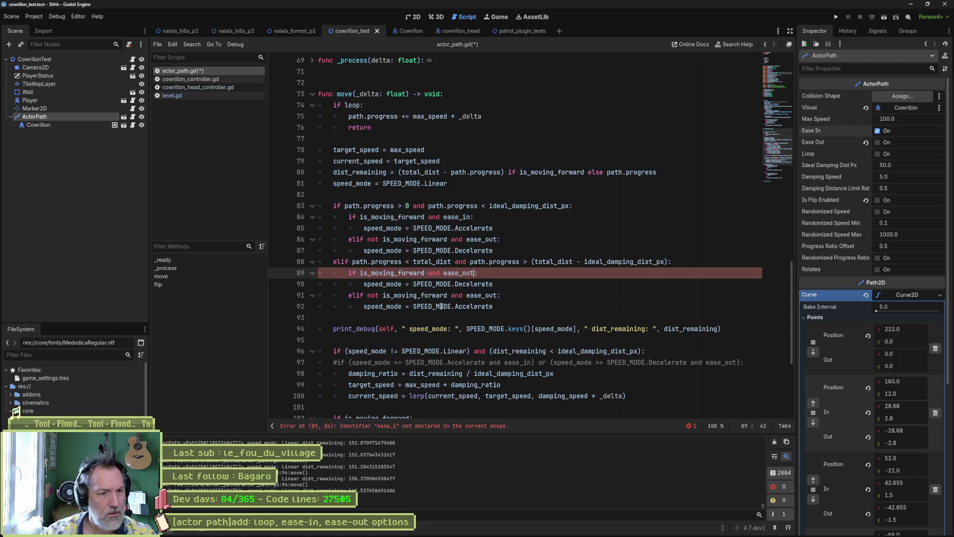
left_click(495, 296)
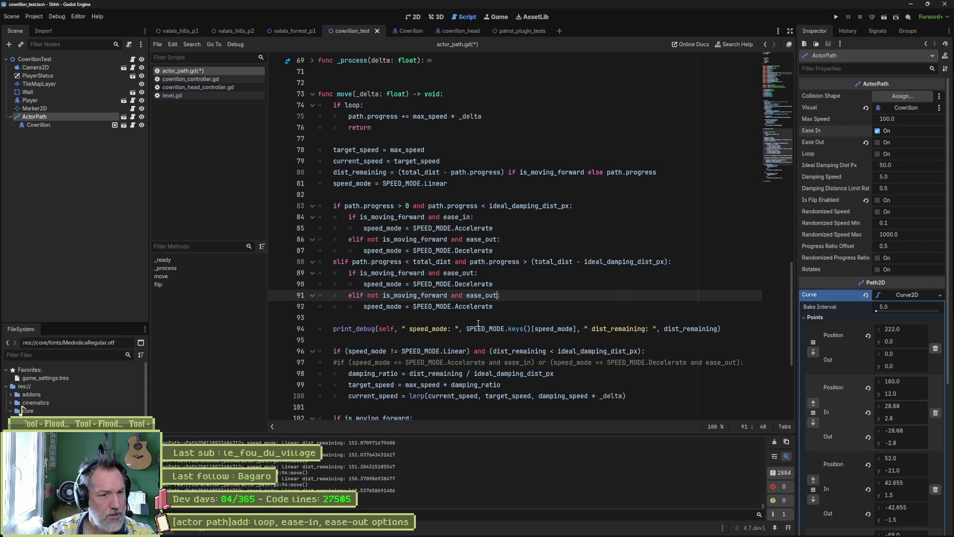
key("BackSpace")
key("BackSpace")
key("BackSpace")
type("in")
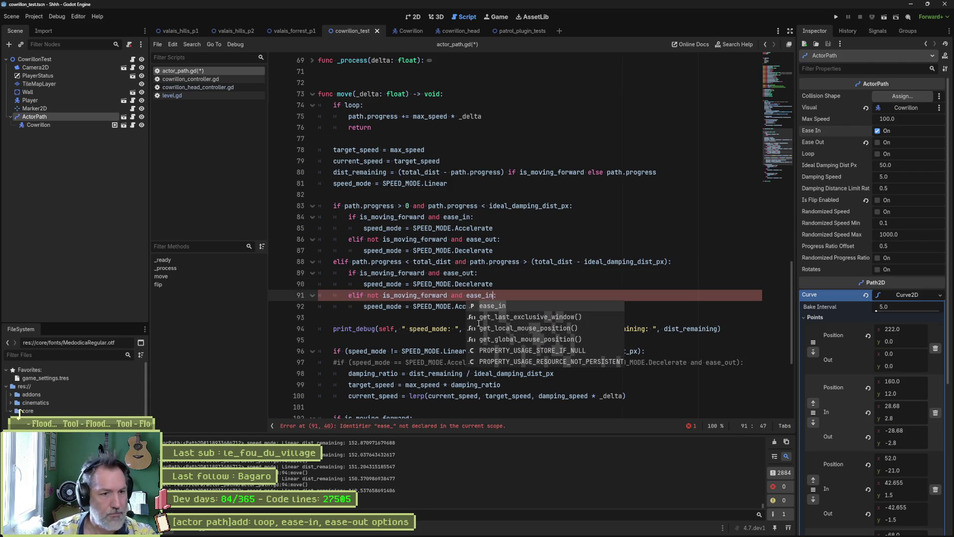
key("F6")
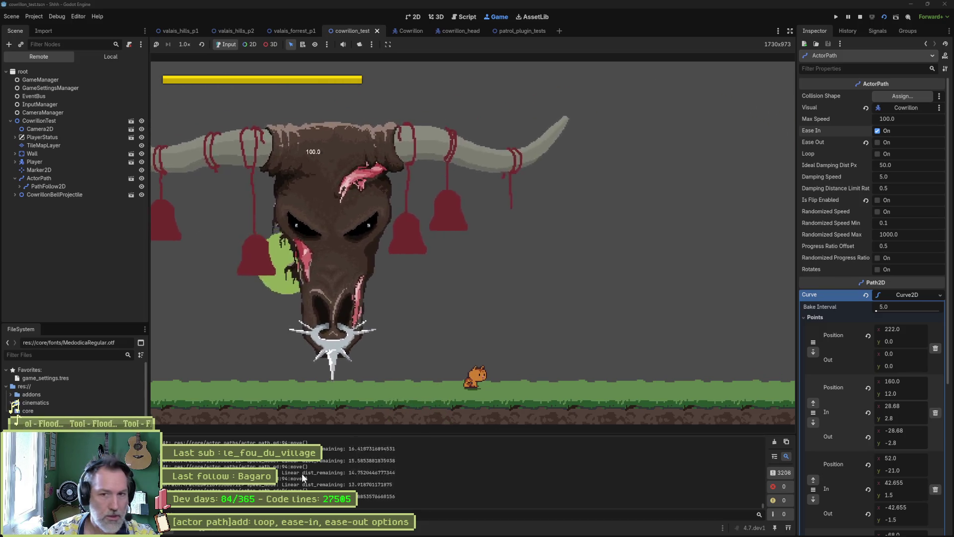
- Stop the game, uncheck Ease In and check Ease Out on ActorPath, rerun, then reopen actor_path.gd
key("F8")
left_click(877, 131)
left_click(877, 142)
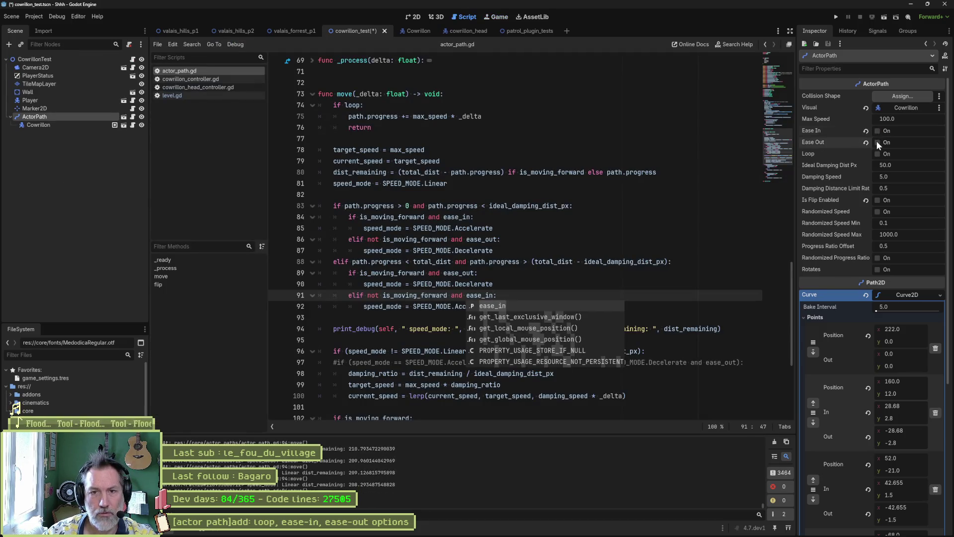
key("F6")
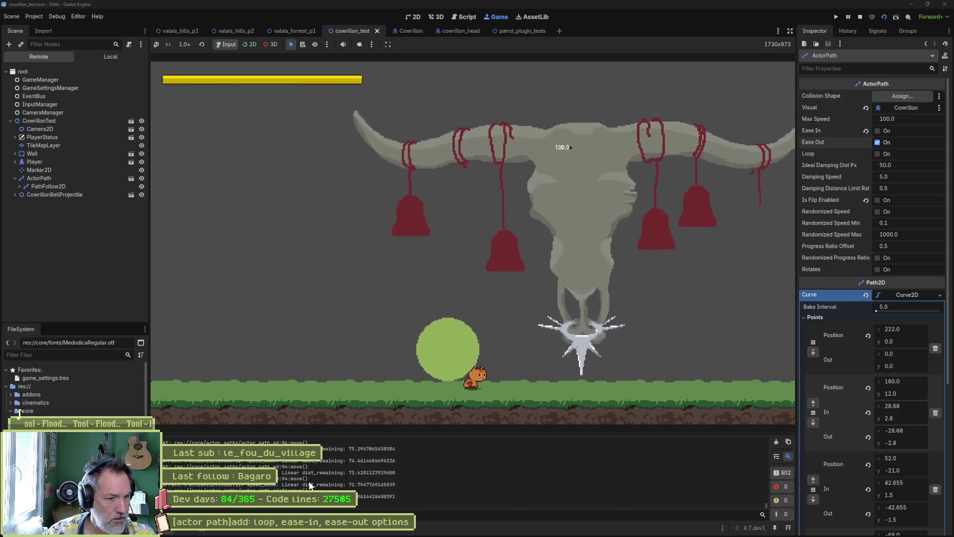
key("ctrl+F3")
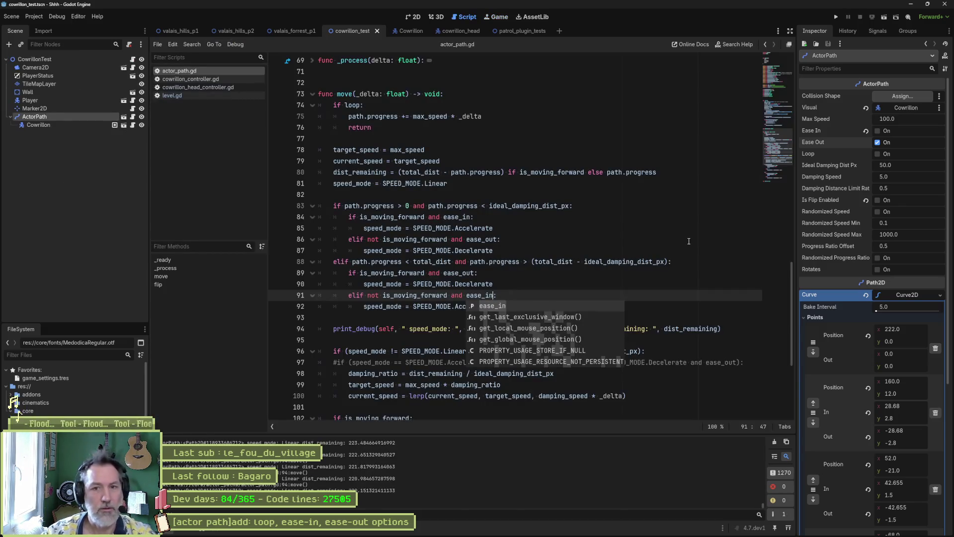
left_click(524, 262)
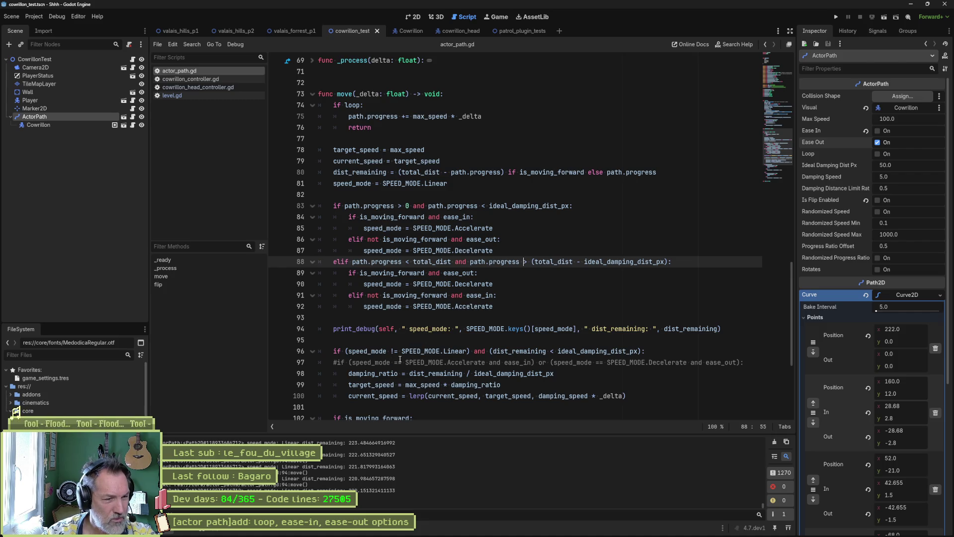
- Move the print_debug line below the damping block in move()
scroll(400, 358, "down", 1)
left_click(740, 298)
key("alt+Down")
key("alt+Down")
key("alt+Down")
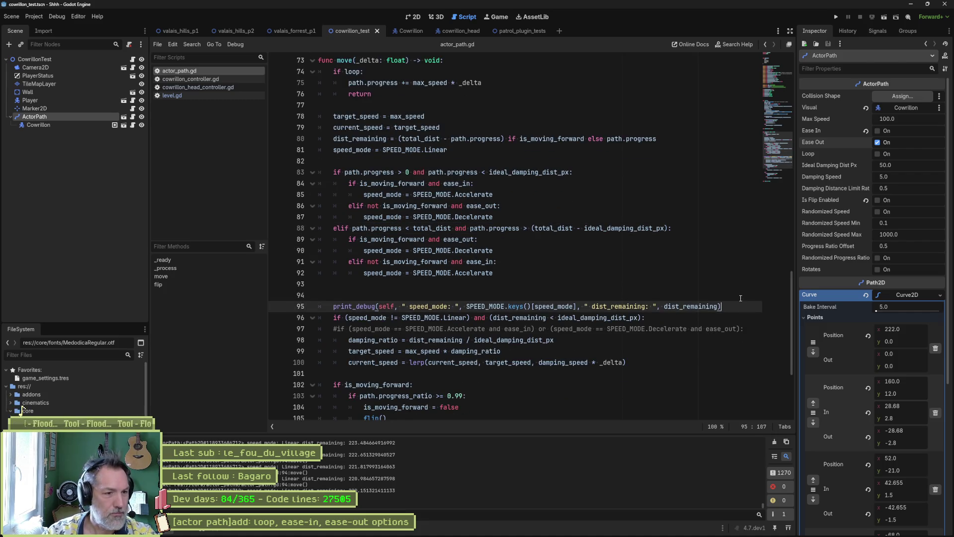
key("Up")
key("Up")
key("alt+Down")
key("alt+Down")
key("alt+Down")
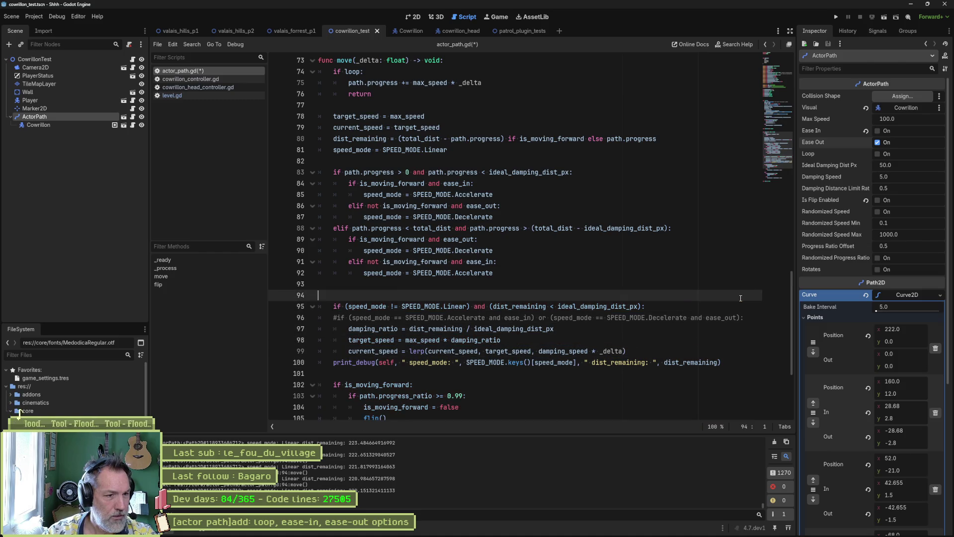
- Append , " current_speed: ", current_speed to the debug print and run the scene
left_click(394, 340)
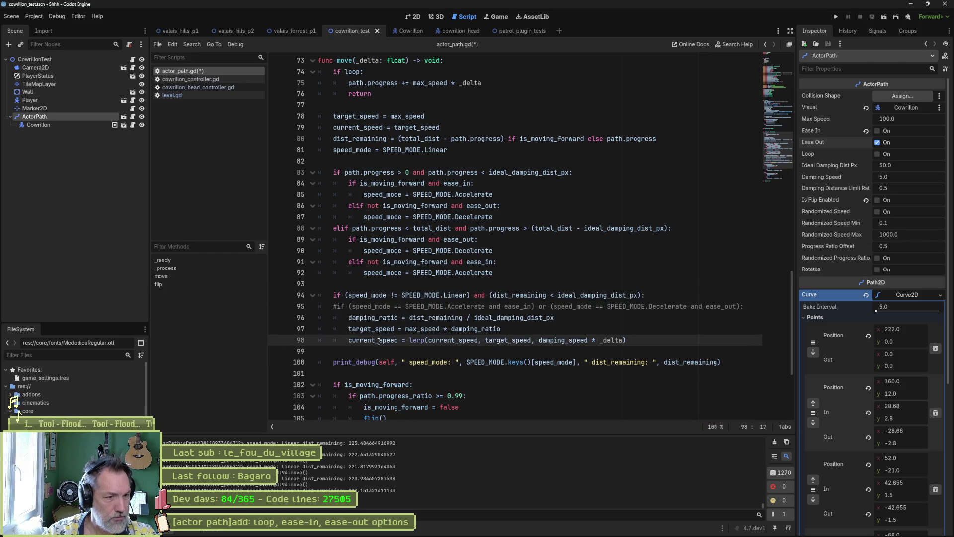
left_click(718, 363)
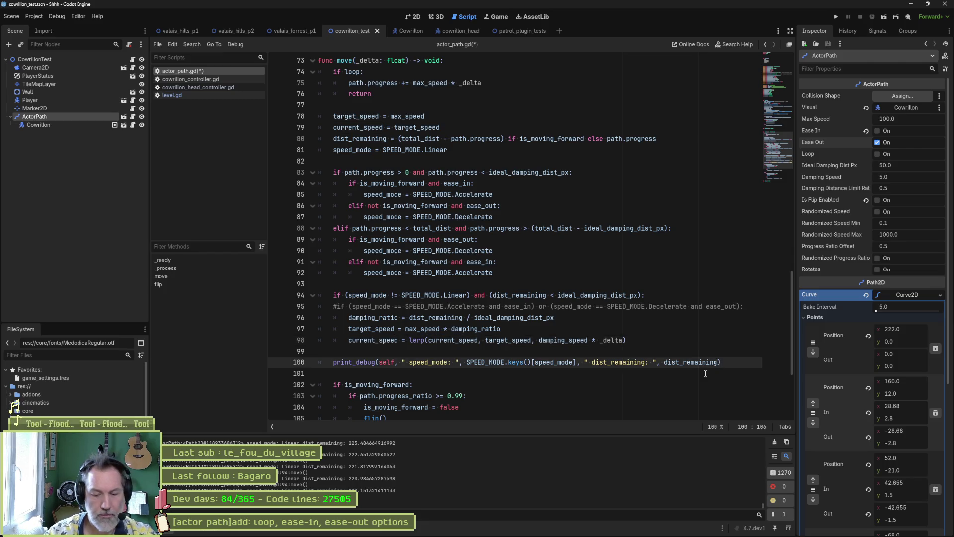
type(", \" current_speed: ")
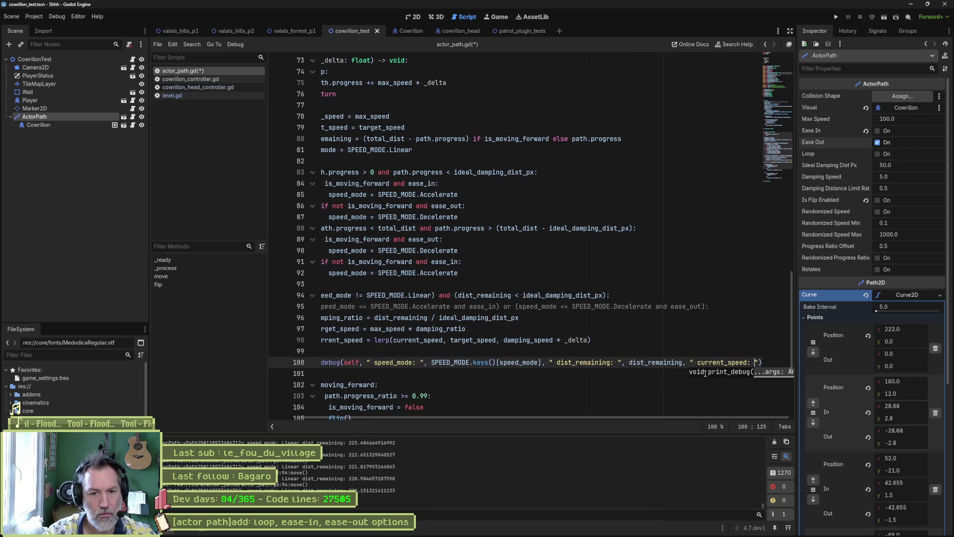
type(", current_speed")
key("F6")
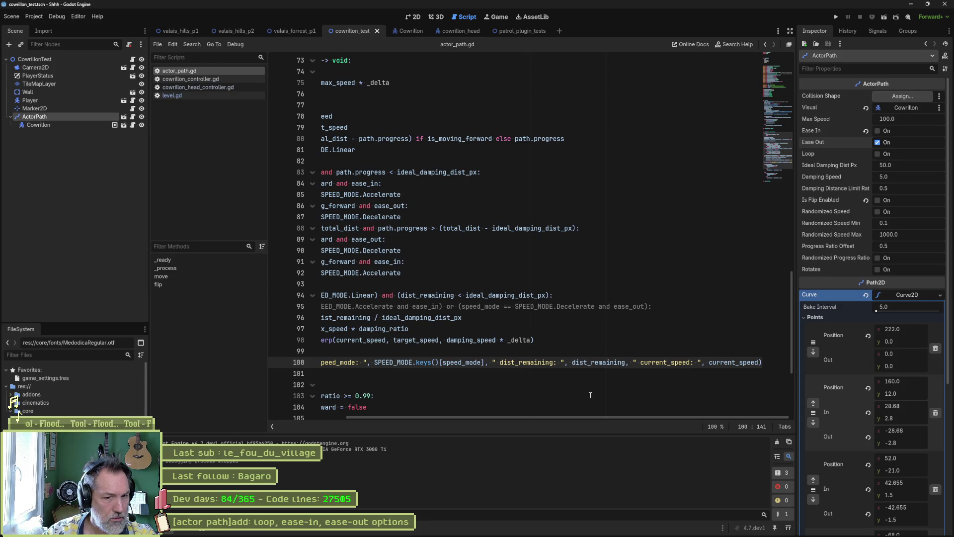
key("F6")
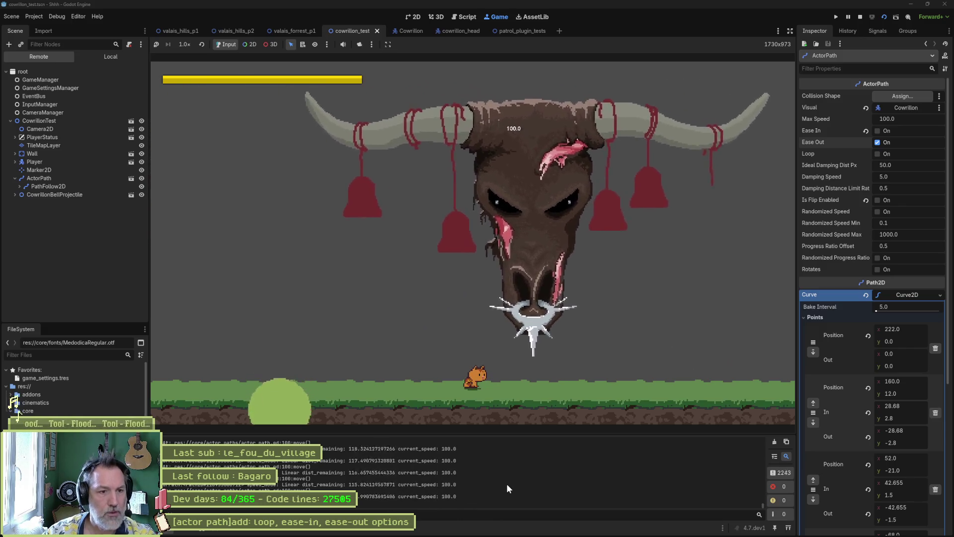
- Stop the game, turn Ease Out off and Ease In on for ActorPath, run with F5, then stop
key("F8")
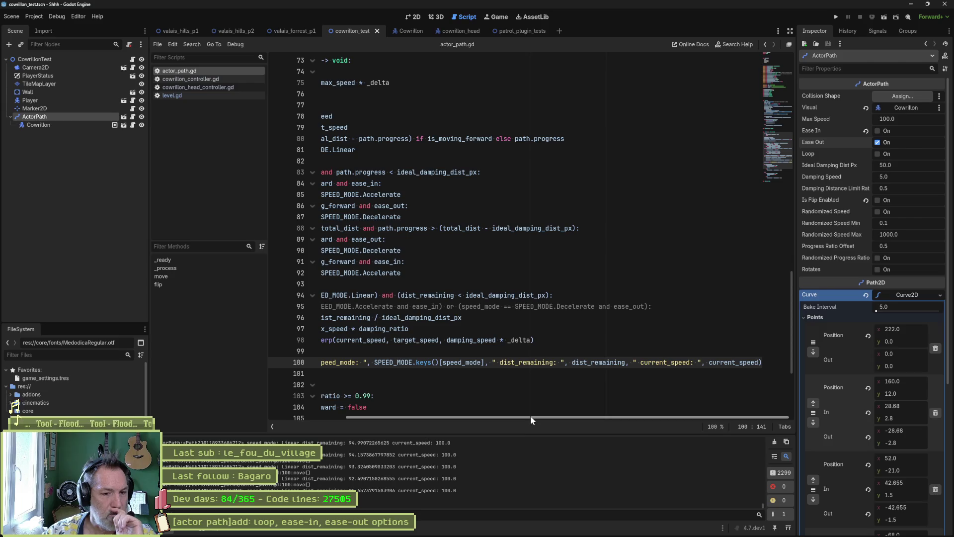
left_click_drag(529, 416, 466, 421)
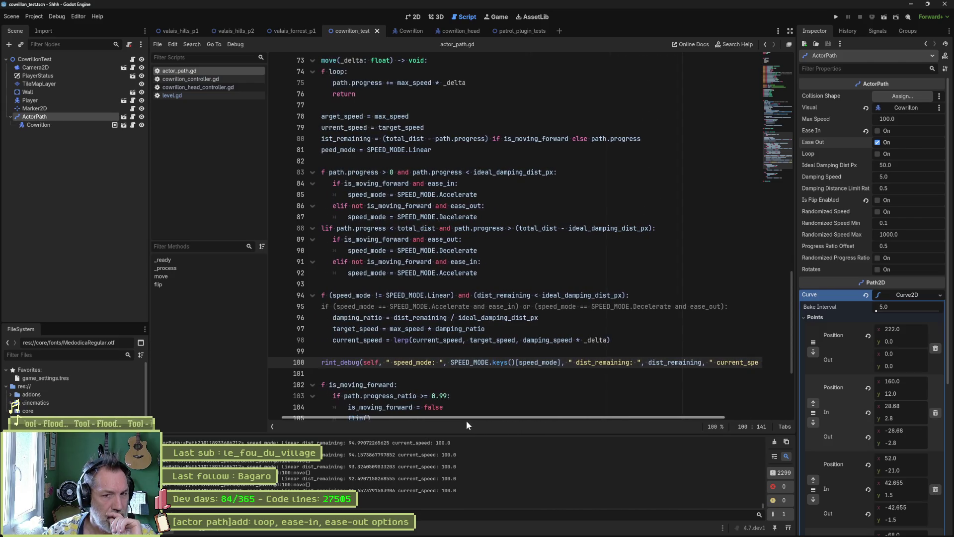
left_click(886, 145)
left_click(887, 131)
key("F5")
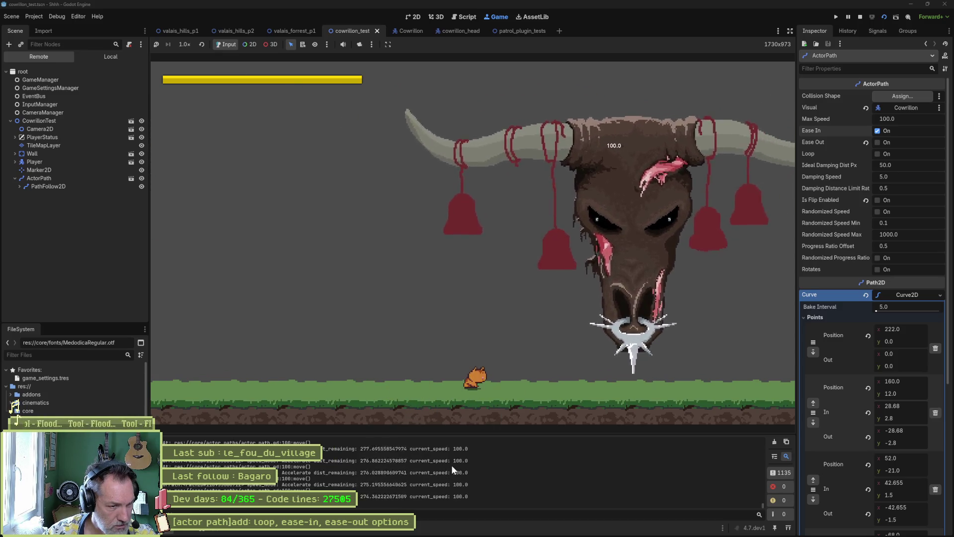
key("F8")
left_click_drag(764, 505, 766, 463)
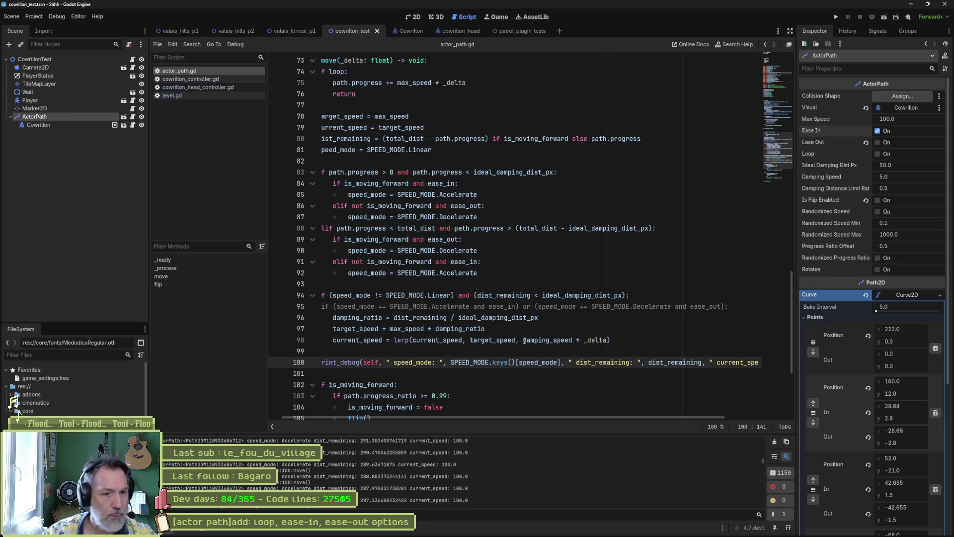
- Duplicate the debug print on line 100 and comment out the original with Ctrl+K
double_click(620, 361)
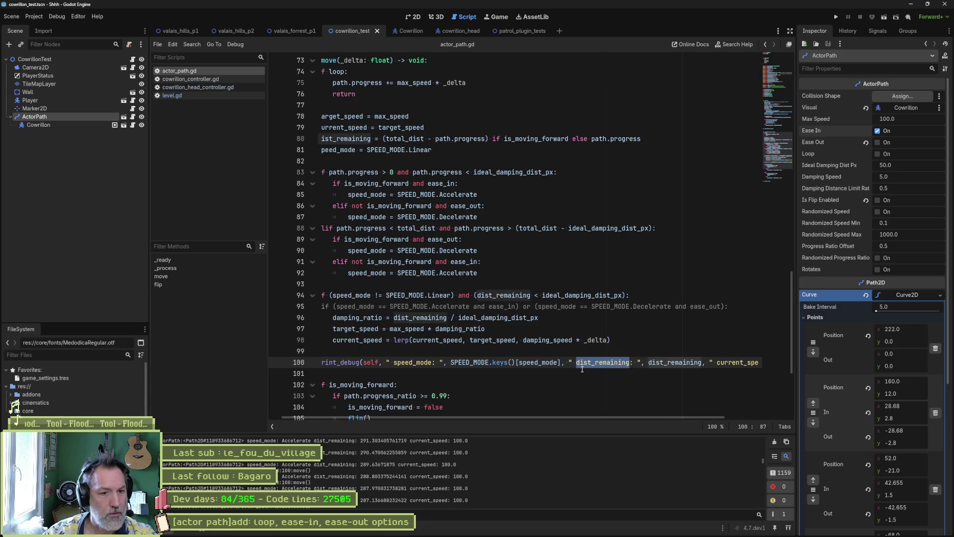
left_click(565, 363)
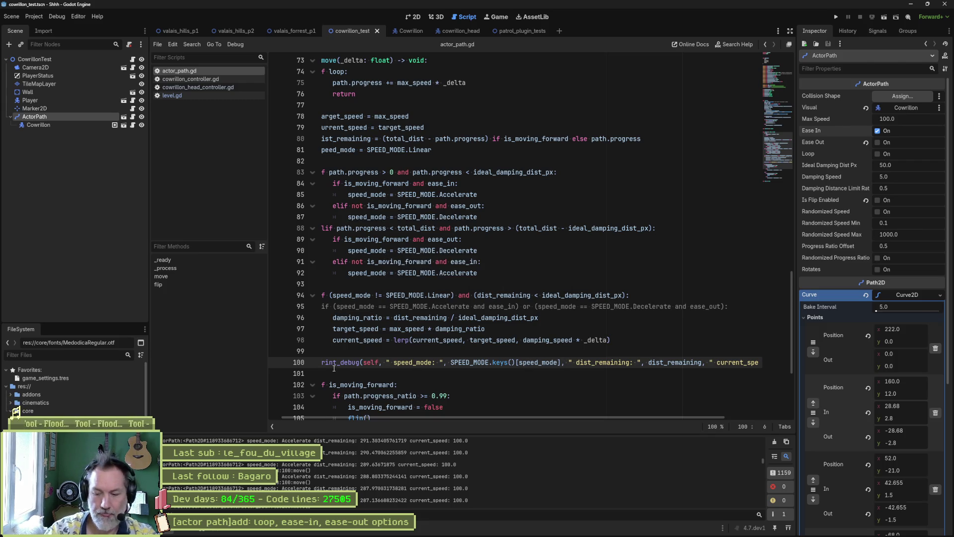
key("Left")
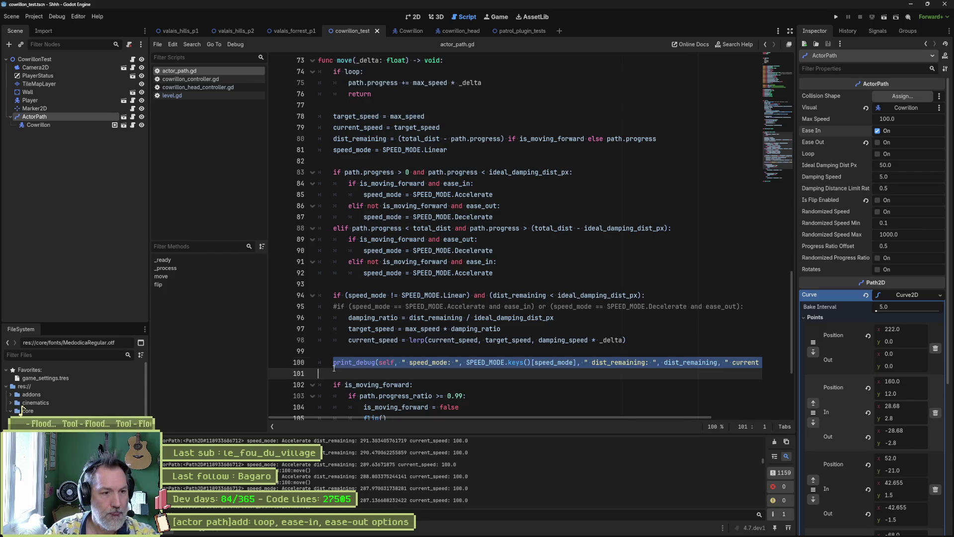
key("ctrl+shift+d")
key("Up")
key("ctrl+k")
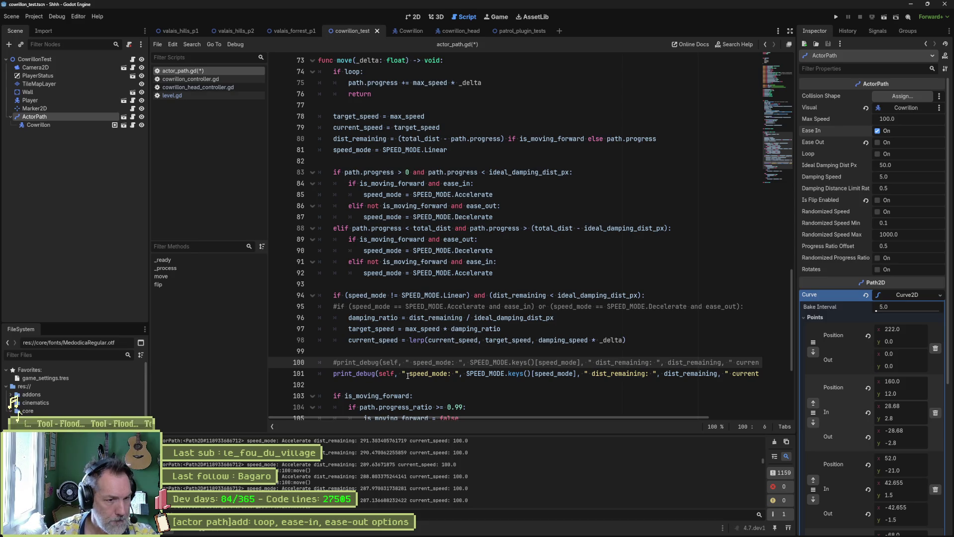
- Delete the speed_mode and dist_remaining parts from the copied print
mouse_move(402, 375)
left_mouse_down()
mouse_move(780, 376)
mouse_move(641, 378)
mouse_move(625, 387)
left_mouse_up()
key("BackSpace")
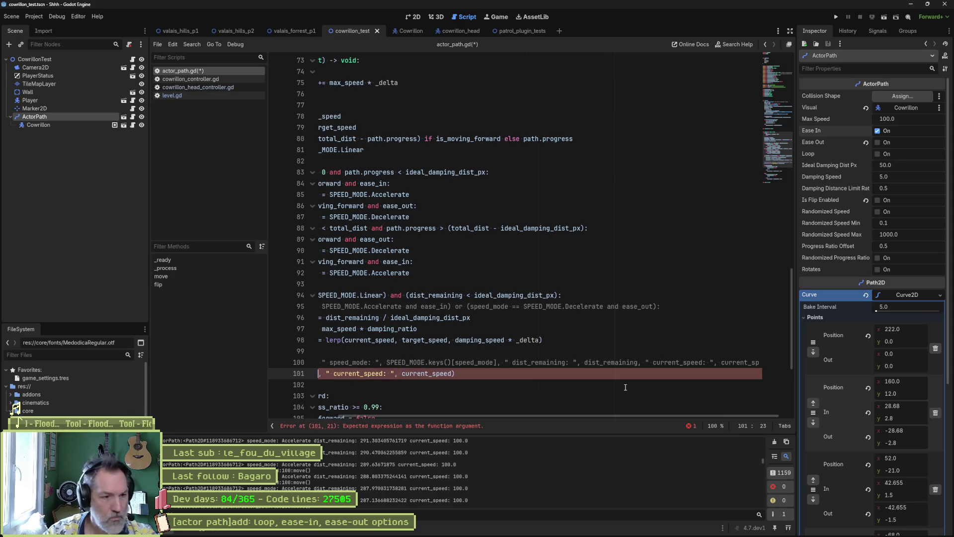
key("Delete")
key("Delete")
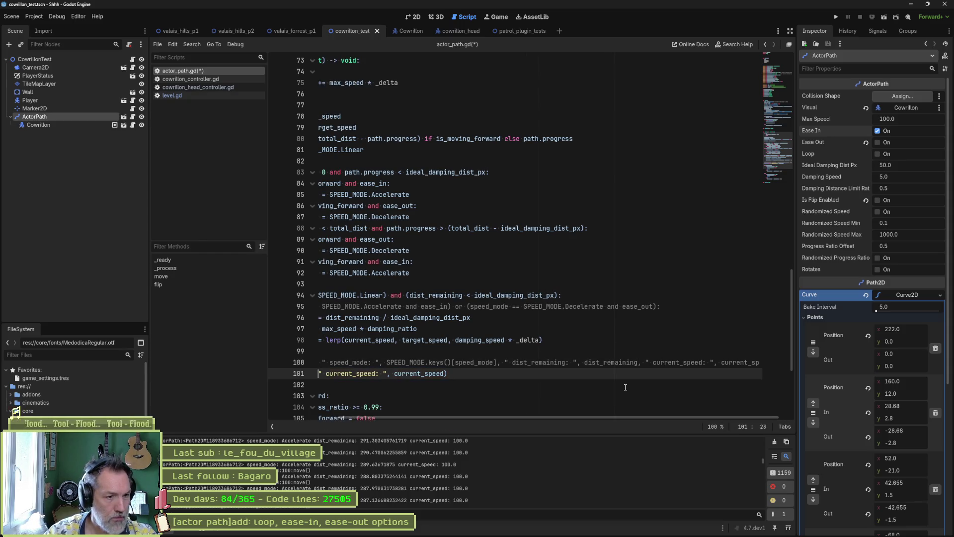
left_click_drag(591, 415, 506, 414)
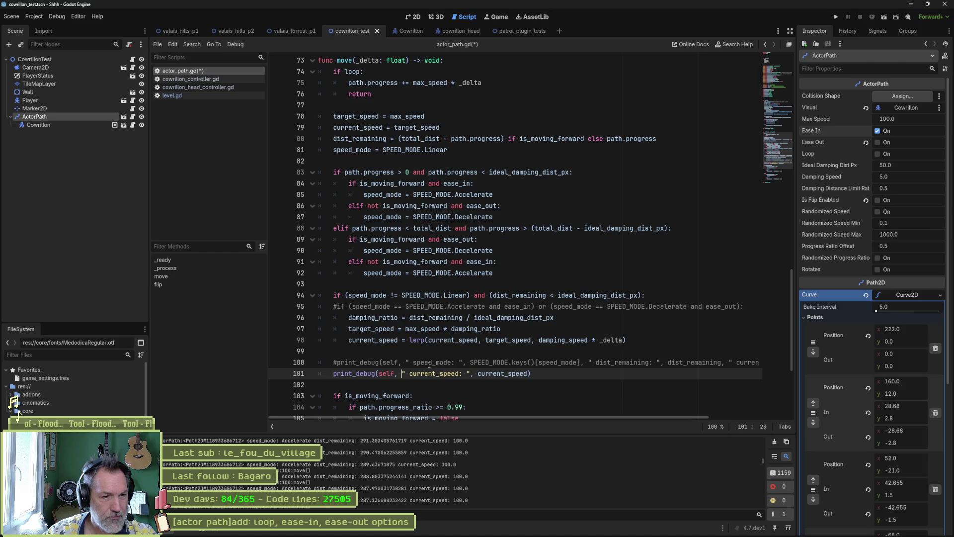
- Insert SPEED_MODE.keys()[speed_mode] after self in the new print, then run the scene
double_click(429, 363)
left_click(415, 363)
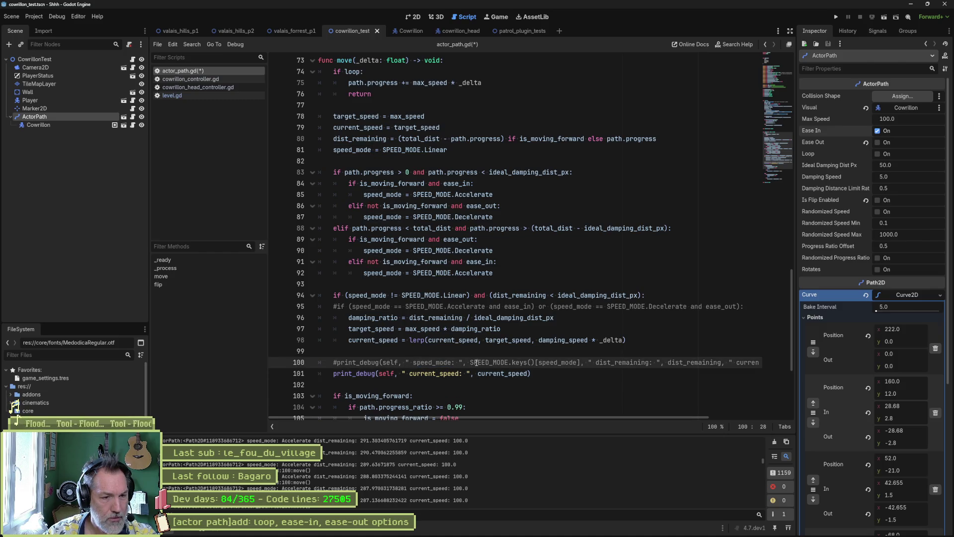
left_click_drag(471, 363, 584, 365)
key("ctrl+c")
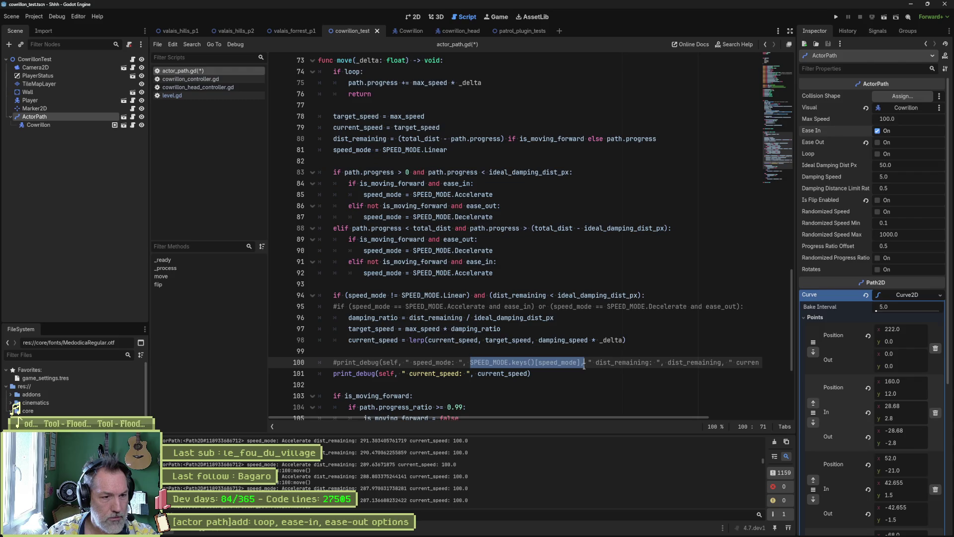
left_click(402, 373)
key("ctrl+v")
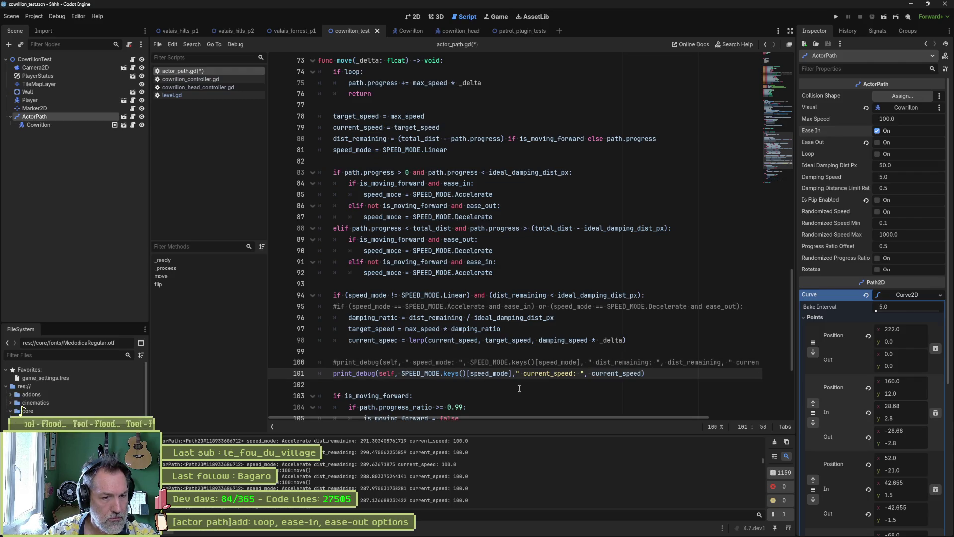
key("F6")
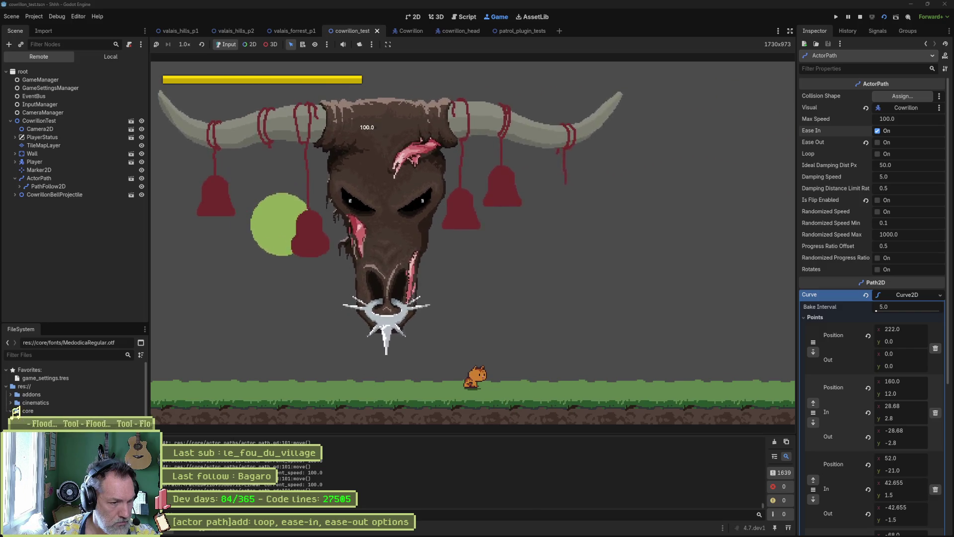
- Stop the game and trace where current_speed is first assigned and the dist_remaining damping condition
key("F8")
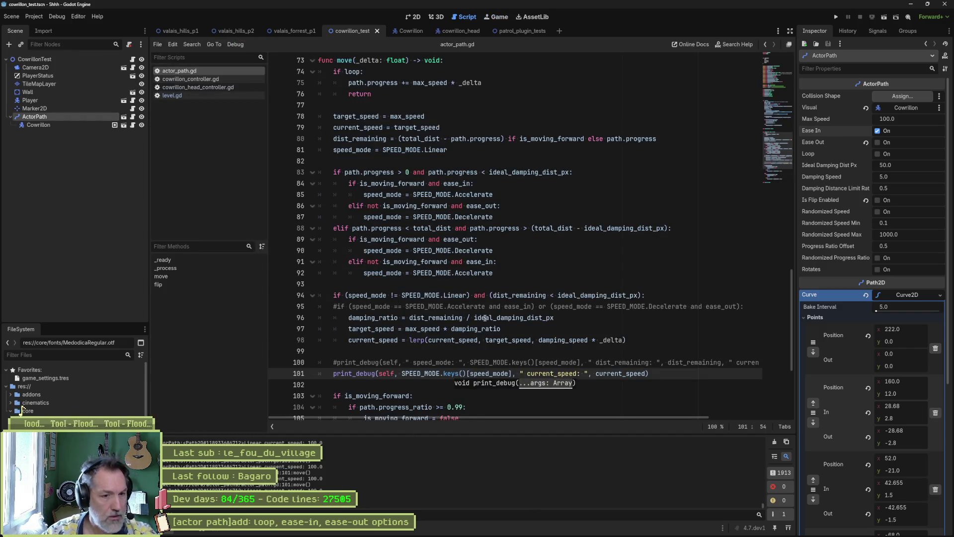
left_click(435, 273)
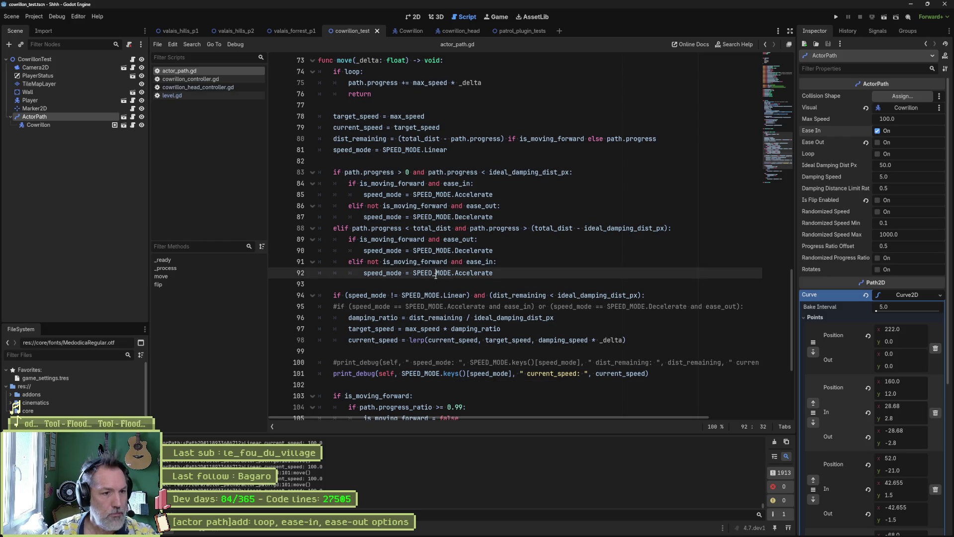
double_click(627, 375)
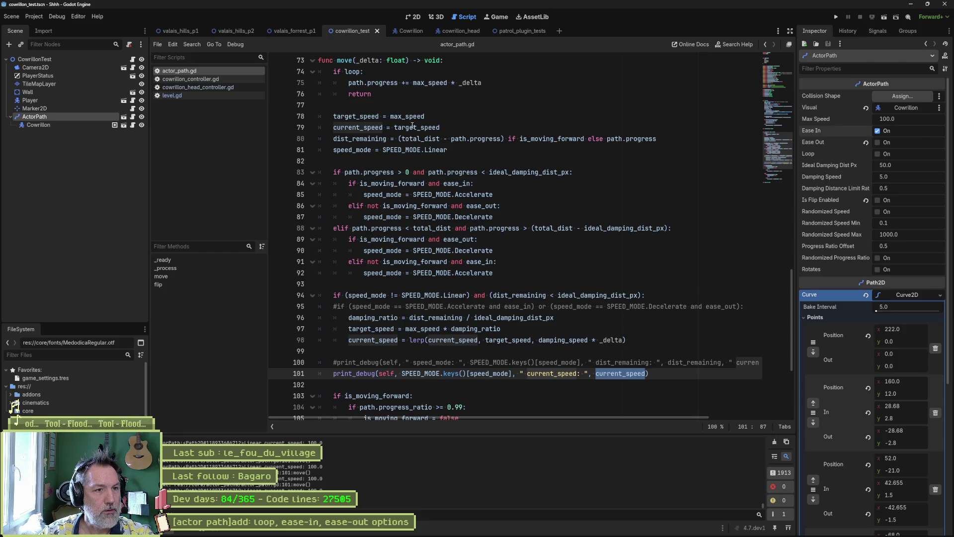
mouse_move(408, 117)
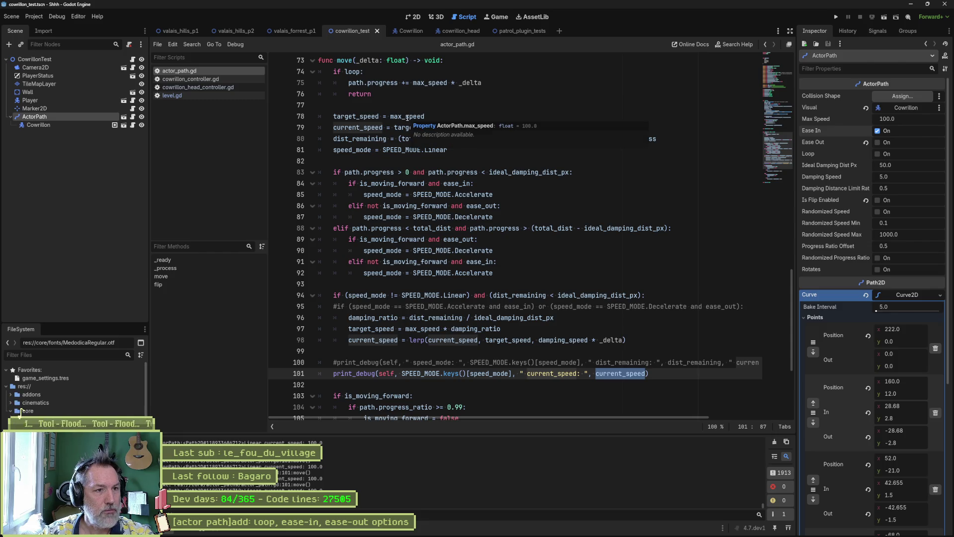
double_click(358, 127)
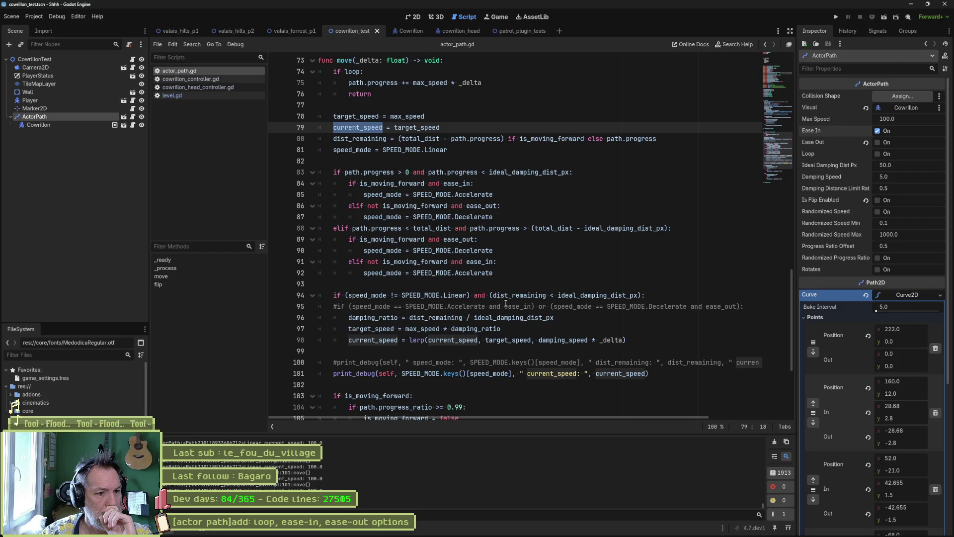
left_click_drag(475, 296, 641, 295)
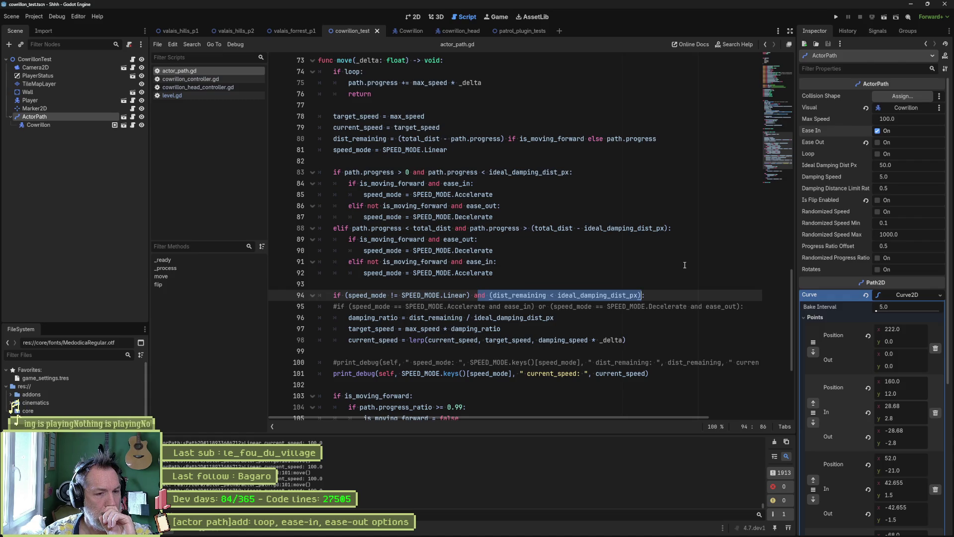
- Comment out the dist_remaining check on line 94 with ':#' after 'Linear)', then run and stop the scene
key("Left")
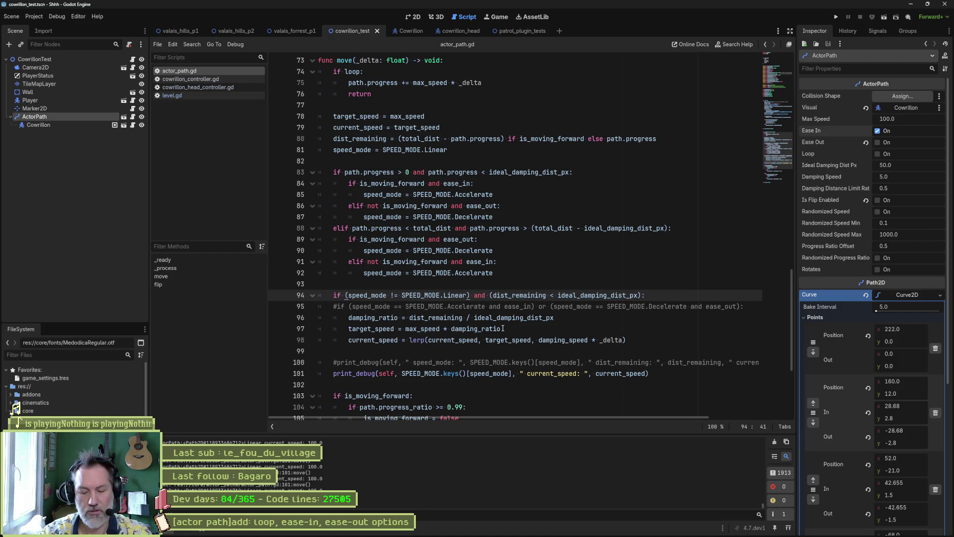
type(":#")
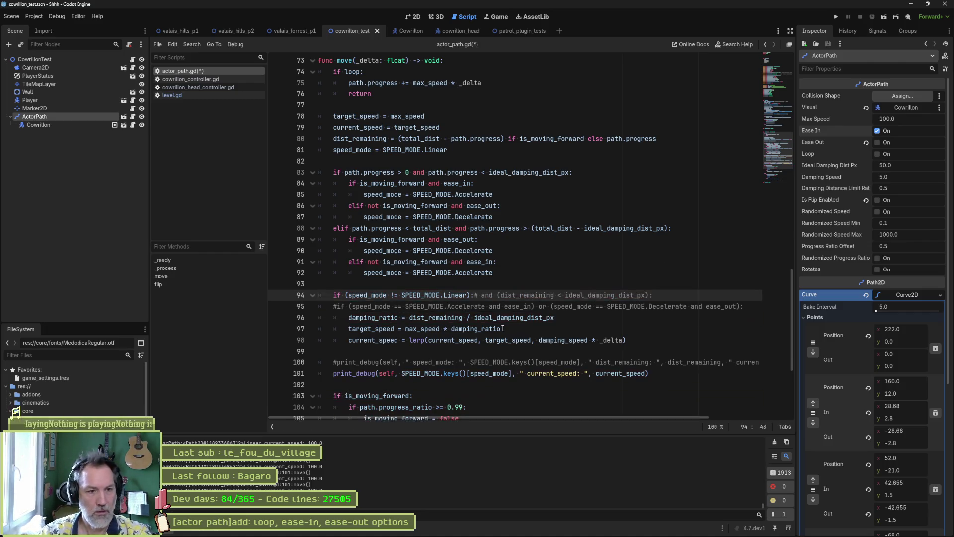
key("F6")
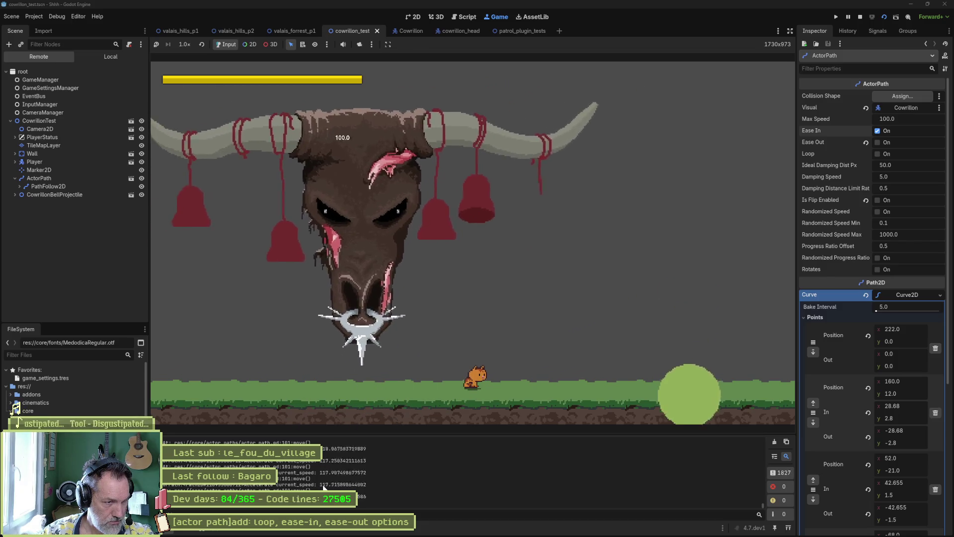
key("F8")
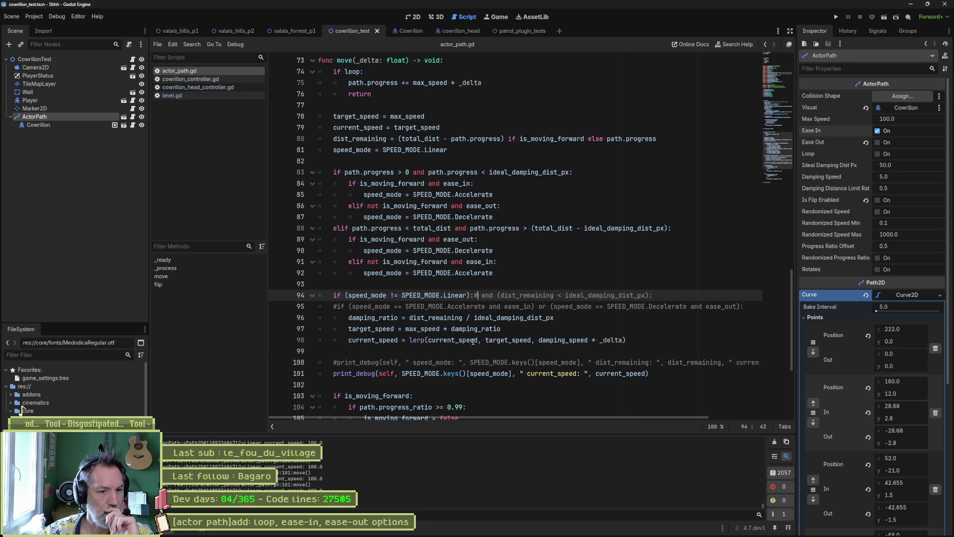
double_click(383, 339)
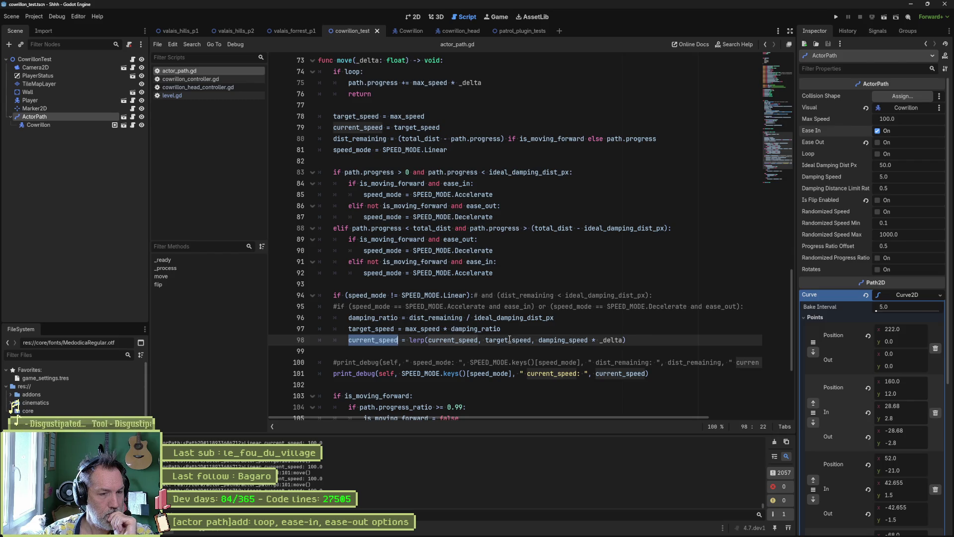
mouse_move(509, 340)
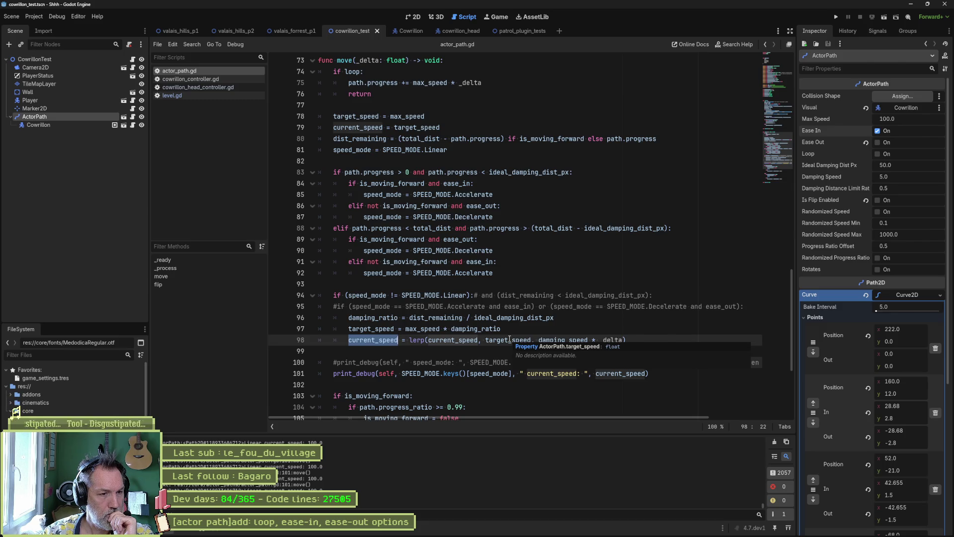
double_click(385, 319)
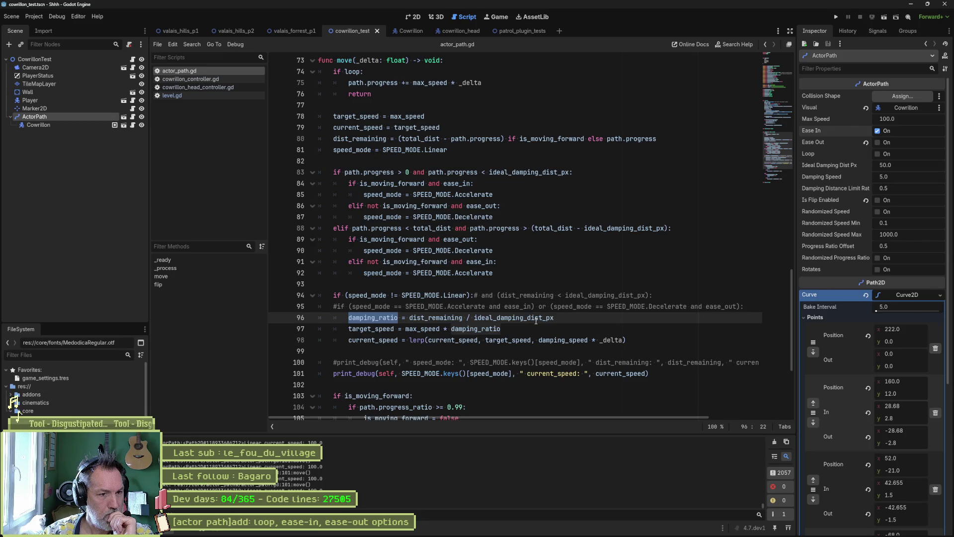
double_click(535, 319)
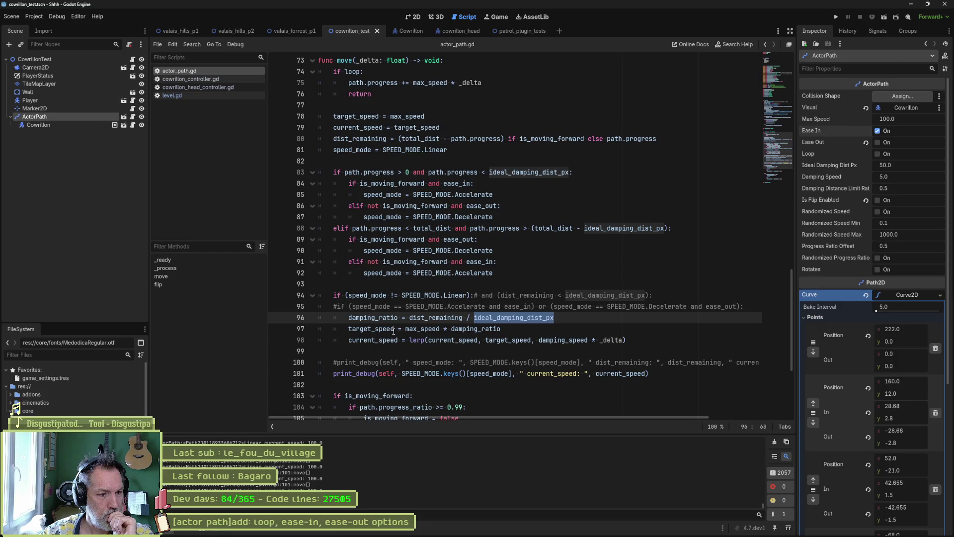
scroll(470, 210, "up", 3)
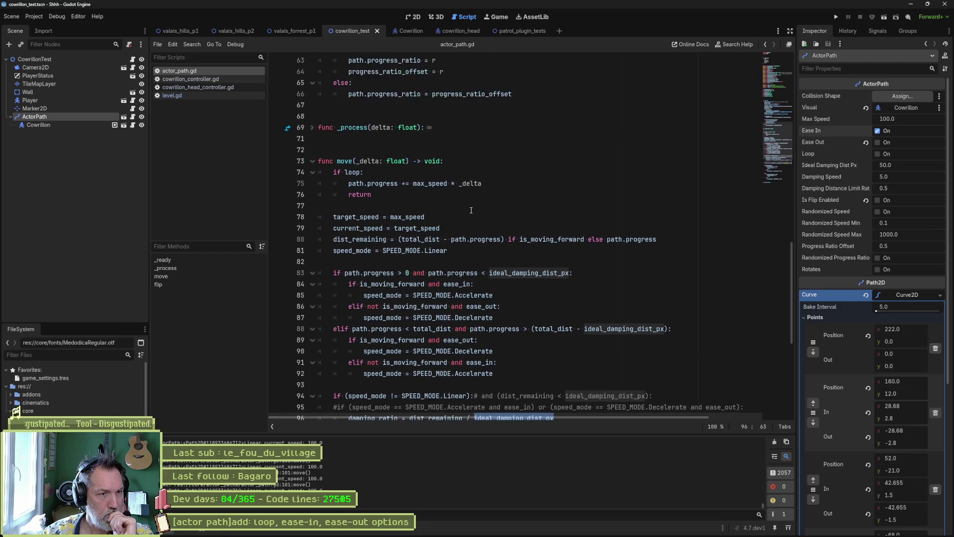
scroll(471, 210, "down", 7)
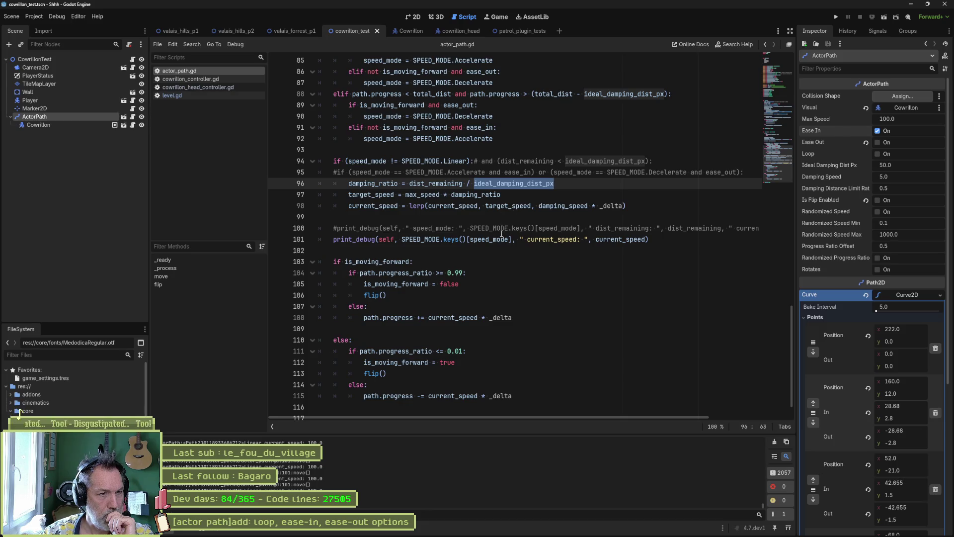
scroll(502, 239, "up", 5)
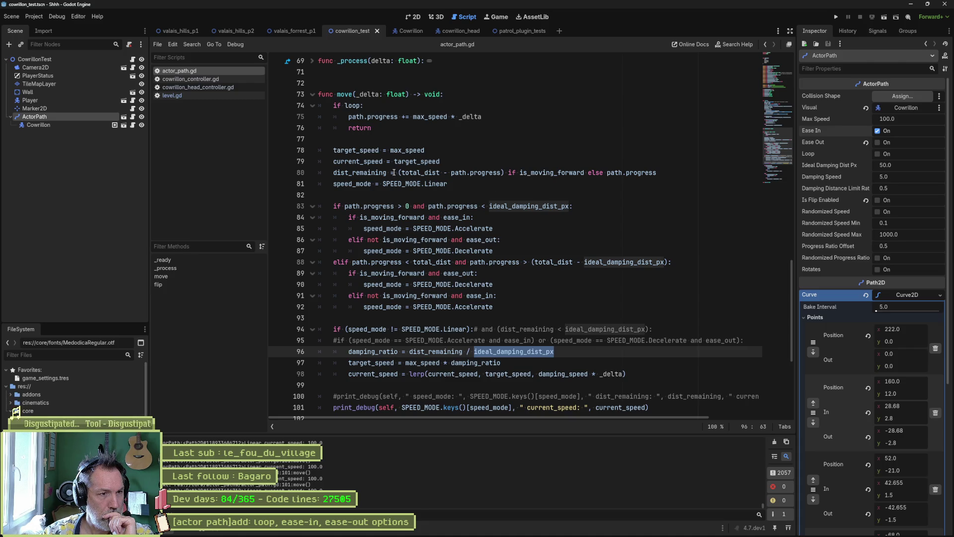
mouse_move(379, 173)
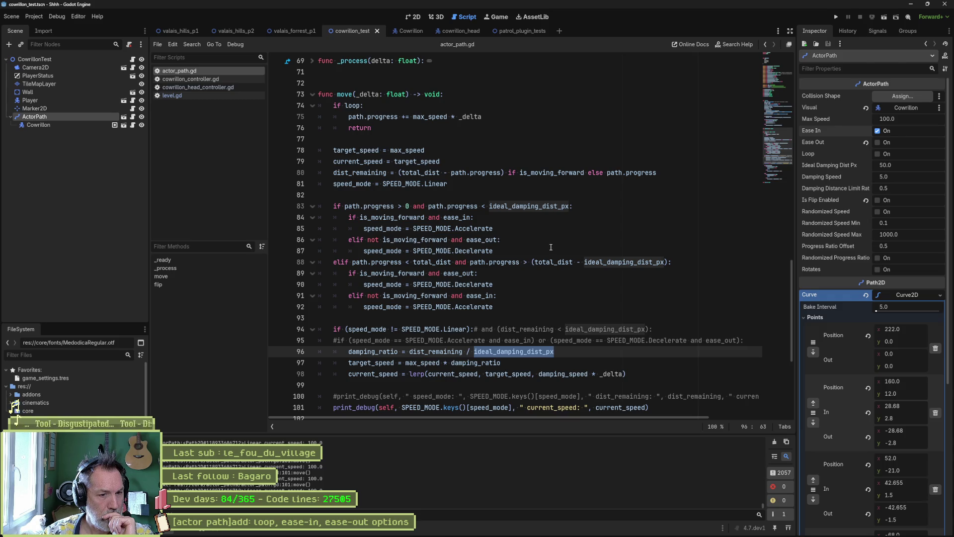
scroll(552, 246, "down", 1)
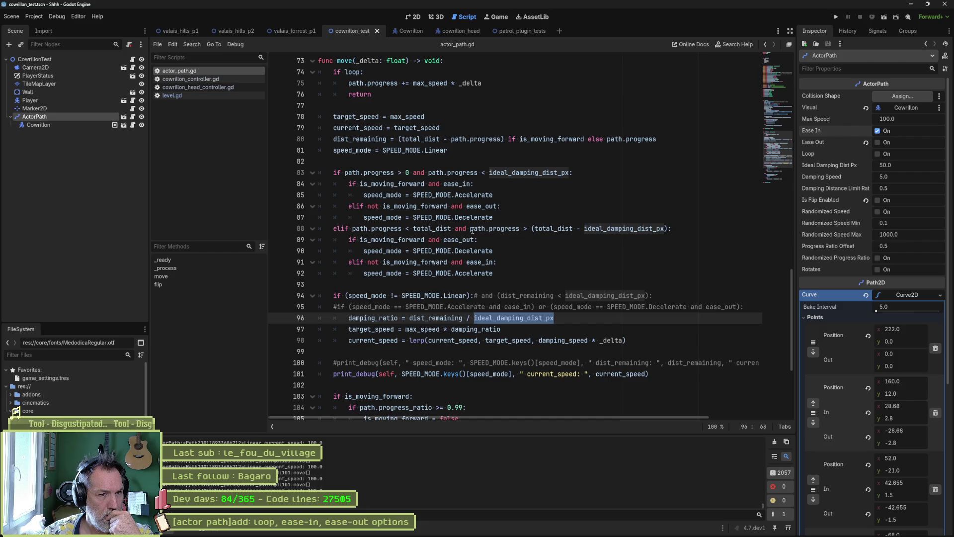
left_click_drag(471, 230, 672, 229)
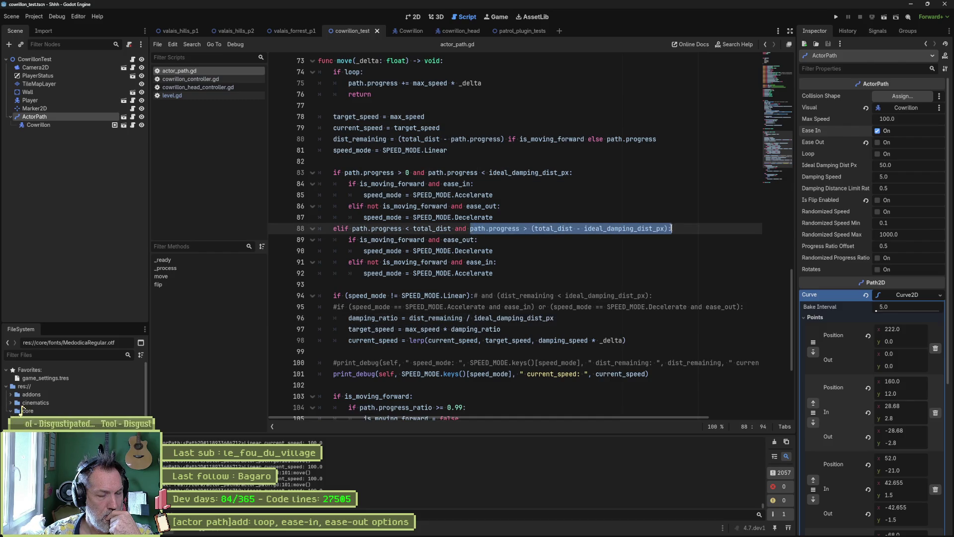
left_click(535, 174)
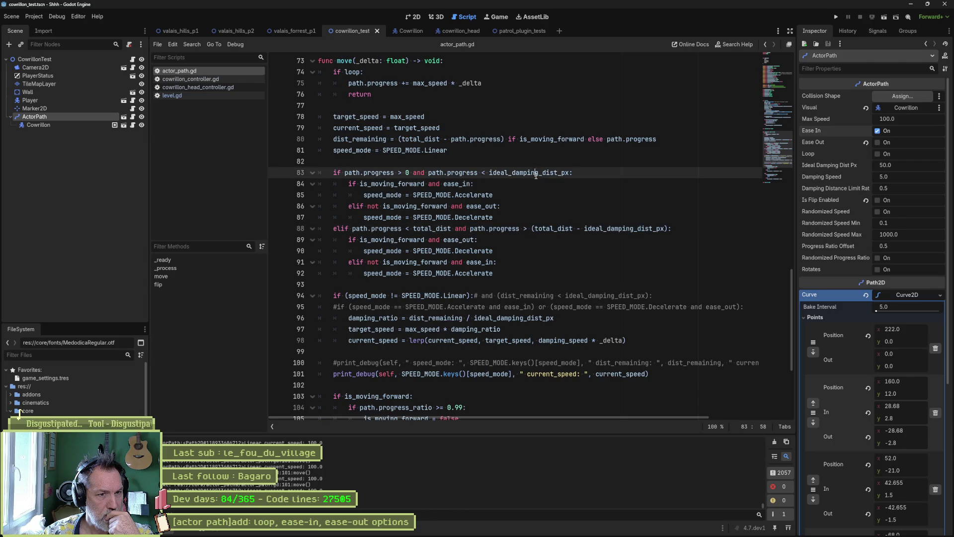
double_click(536, 174)
scroll(560, 258, "up", 8)
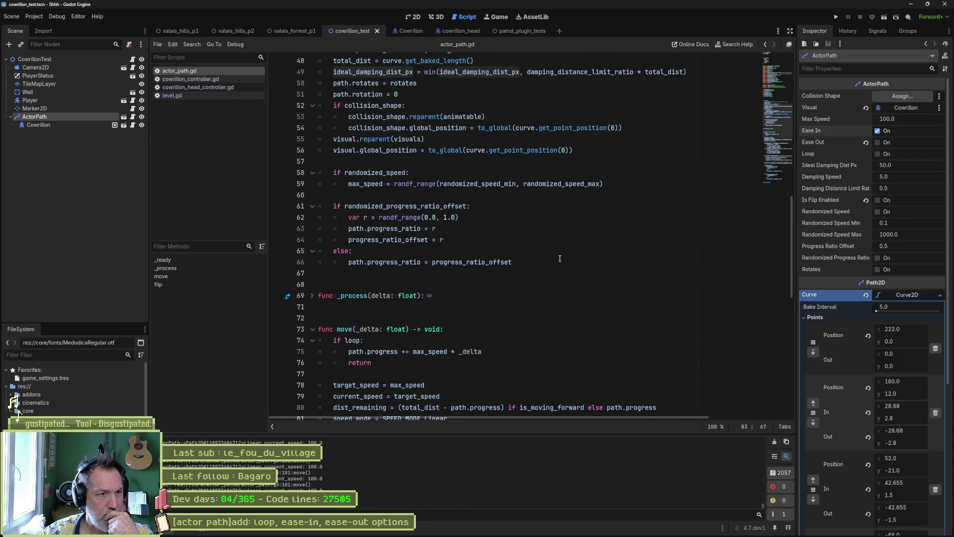
scroll(559, 258, "up", 5)
scroll(514, 249, "down", 7)
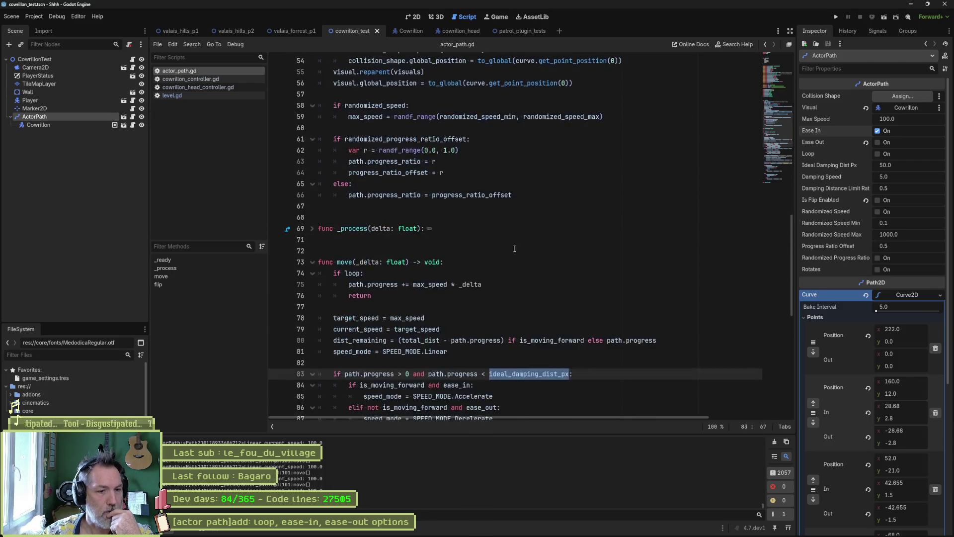
scroll(514, 248, "down", 6)
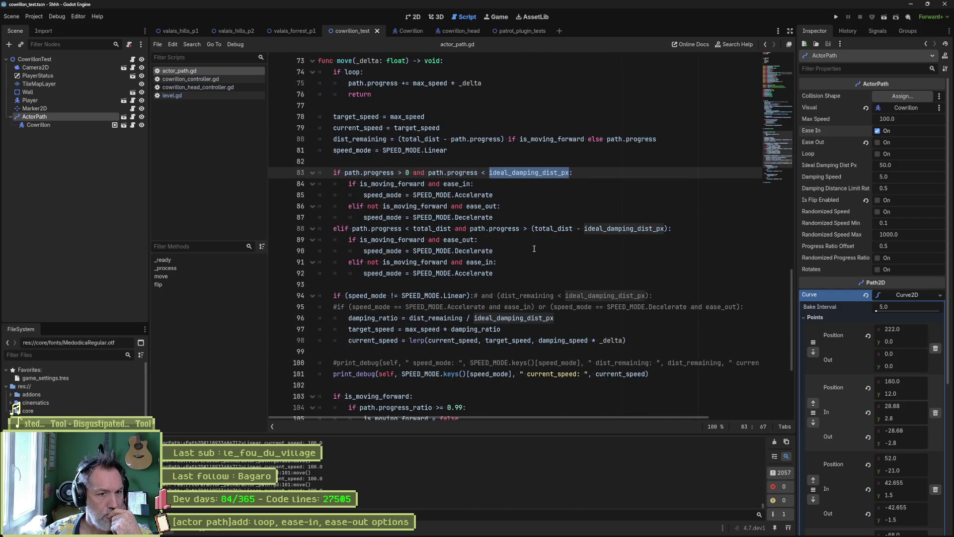
scroll(534, 249, "up", 15)
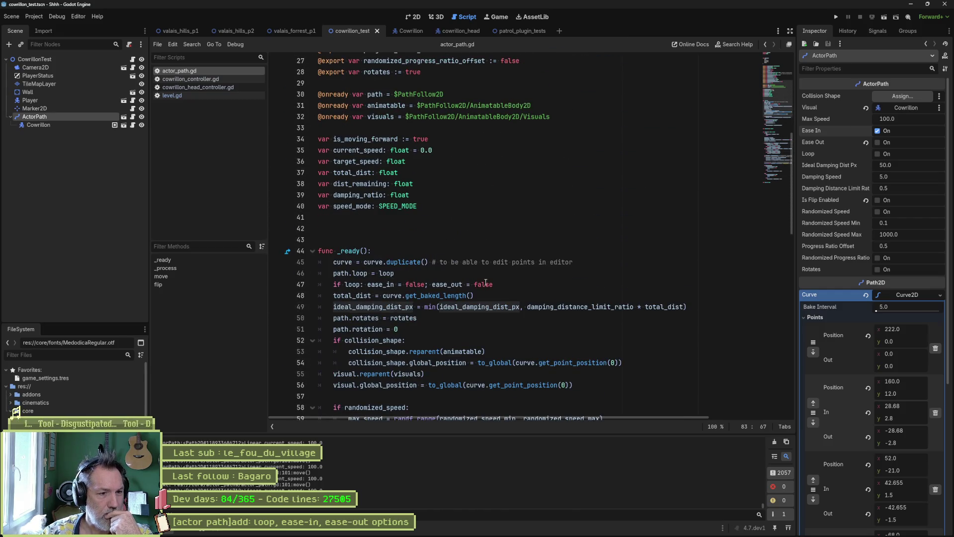
left_click(389, 308)
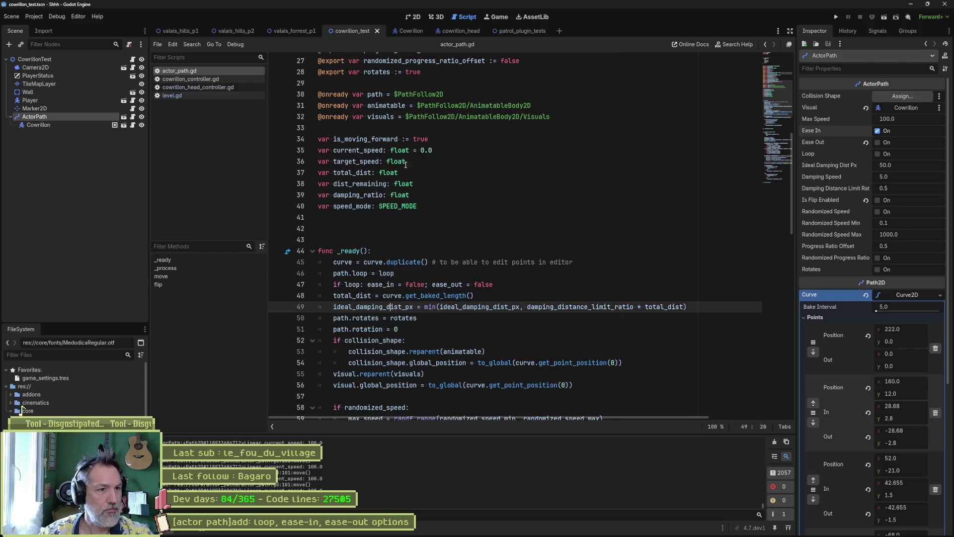
scroll(435, 178, "up", 2)
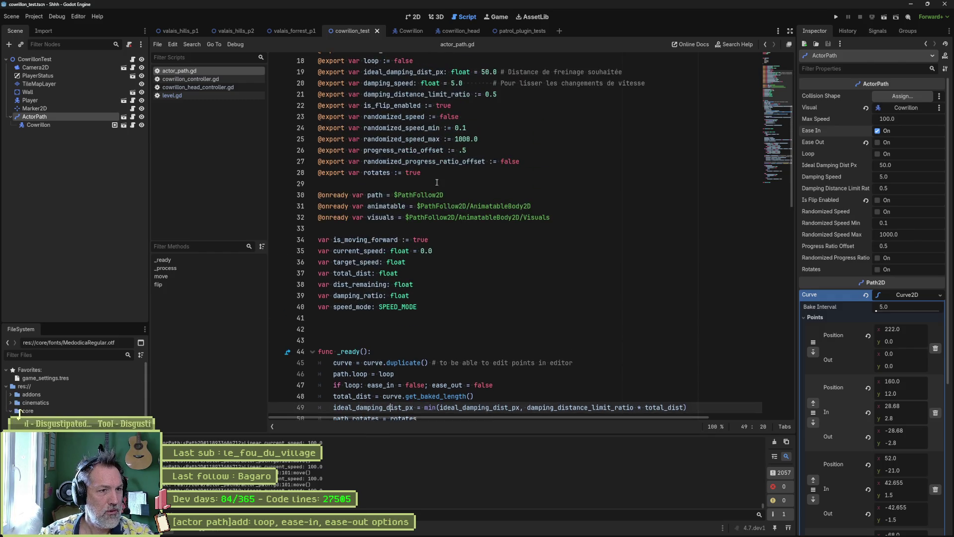
left_click(443, 199)
key("Return")
type("var")
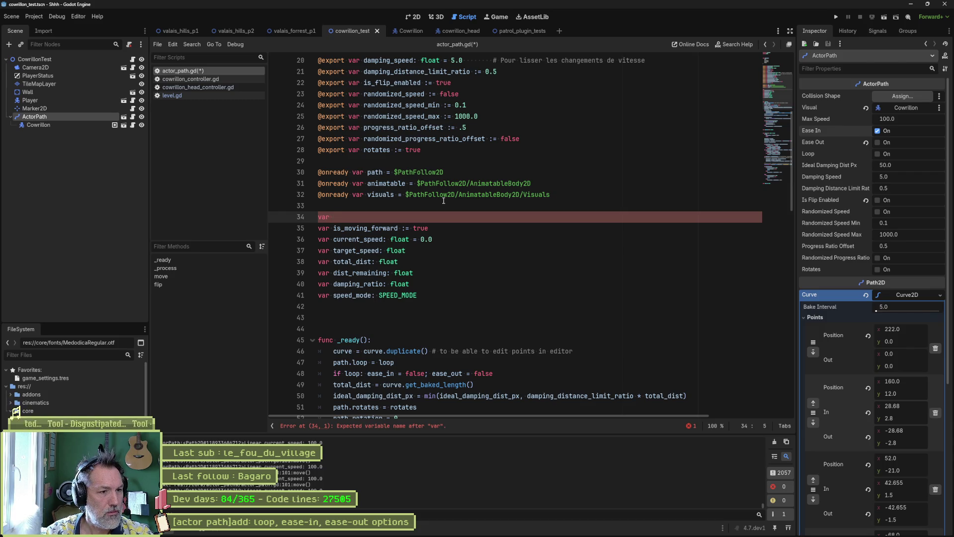
type("curren")
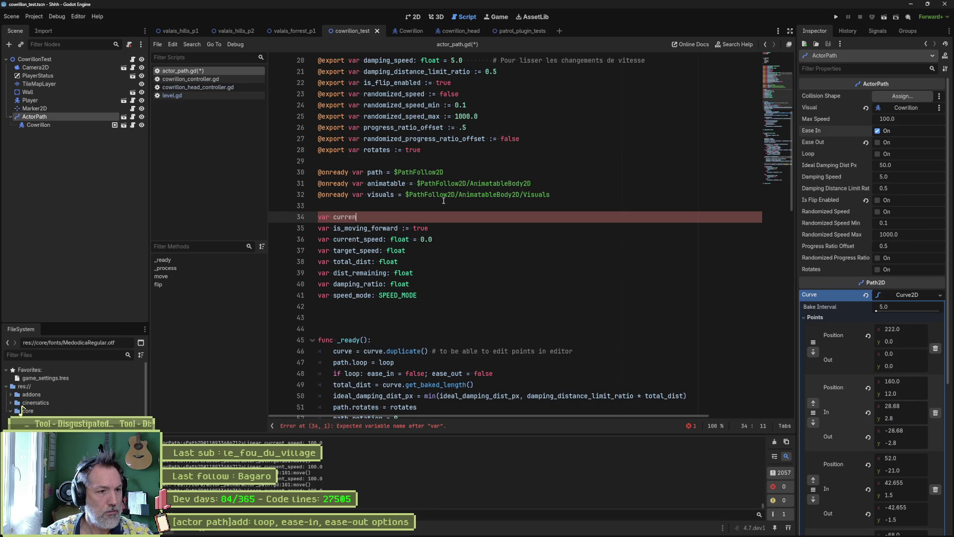
type("t_d")
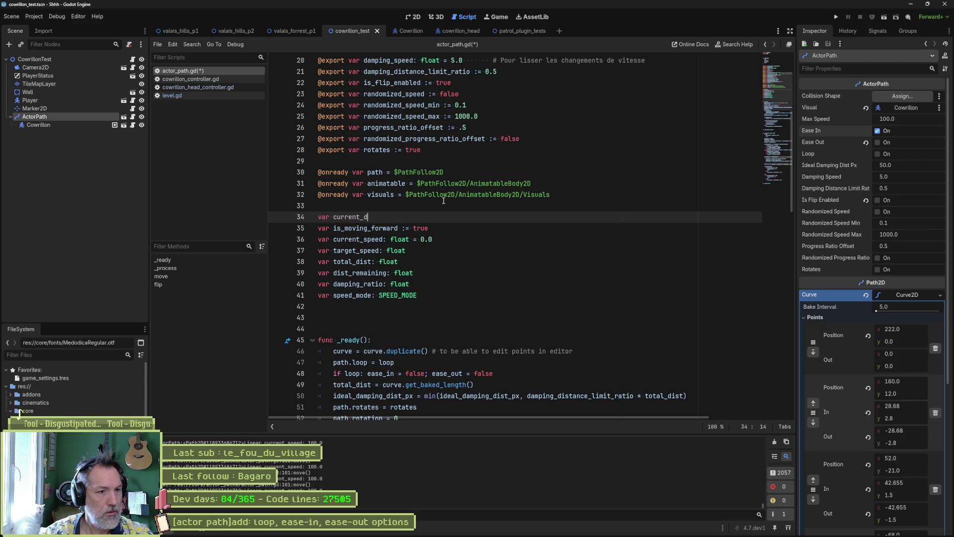
type("amping_distance")
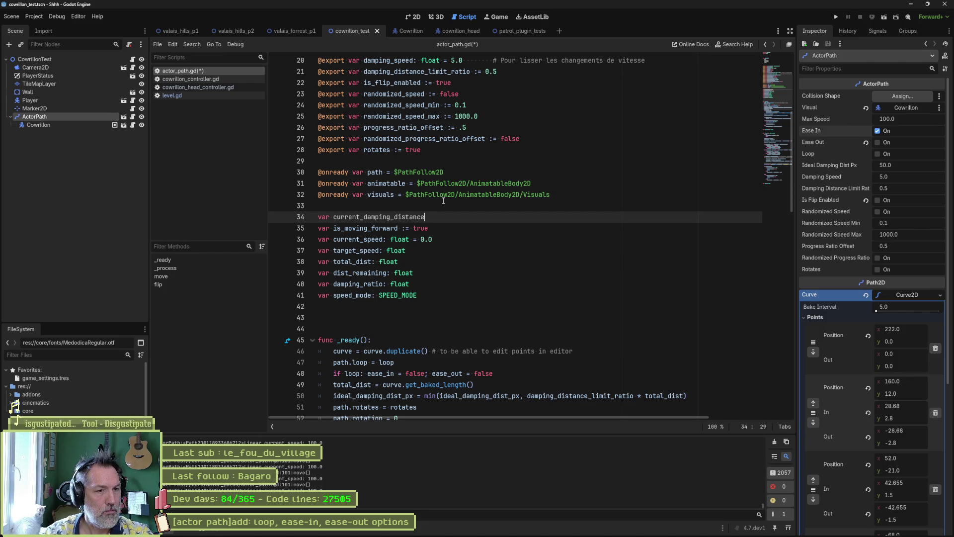
type(": float")
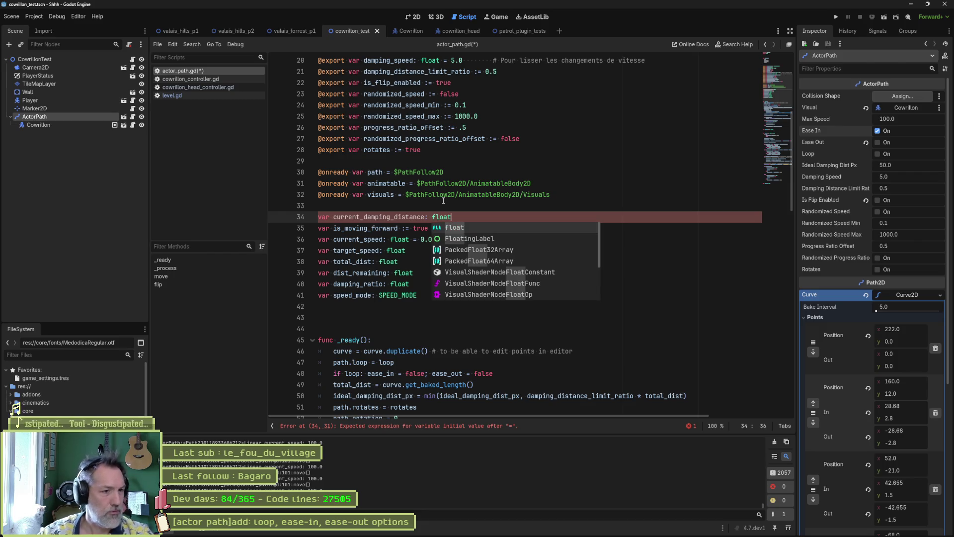
double_click(399, 216)
key("ctrl+c")
scroll(511, 246, "down", 8)
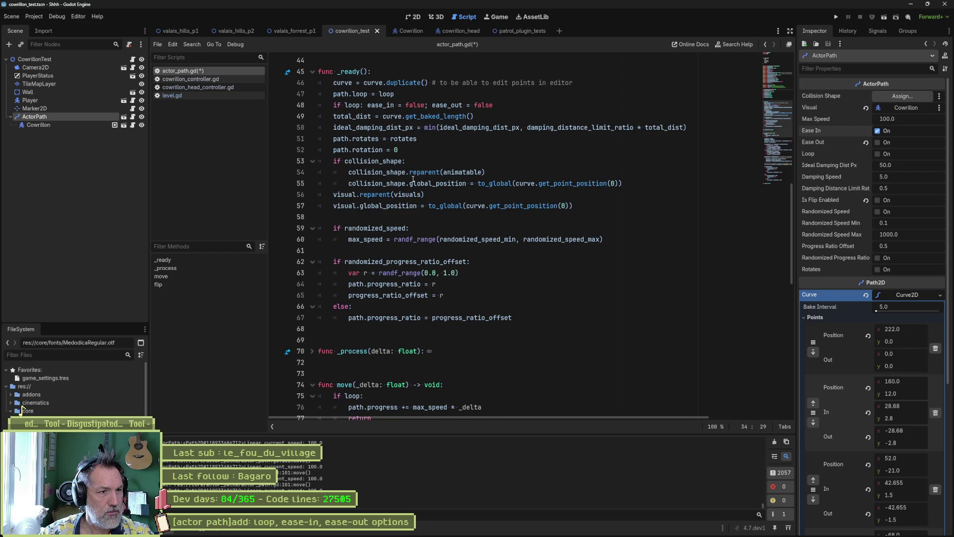
double_click(393, 128)
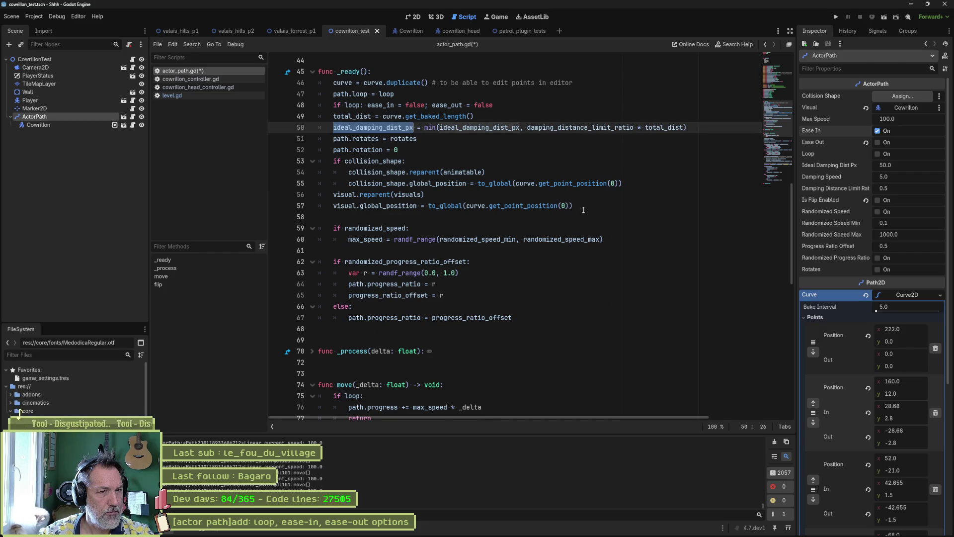
scroll(615, 218, "down", 9)
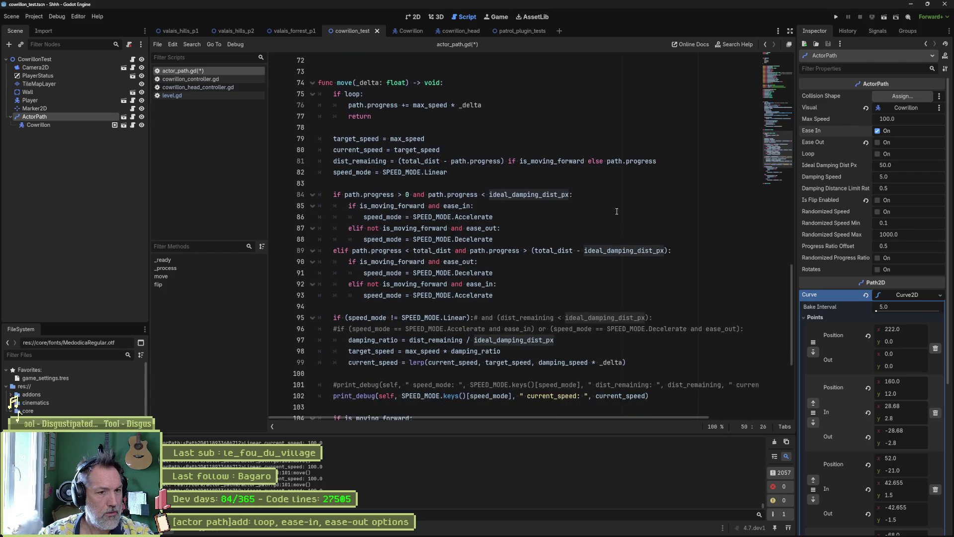
scroll(630, 173, "up", 7)
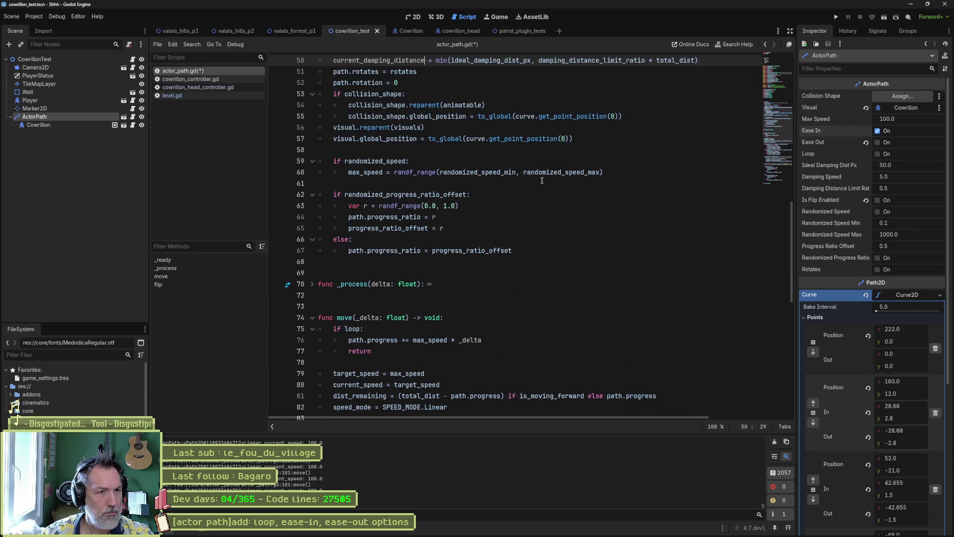
scroll(541, 180, "down", 5)
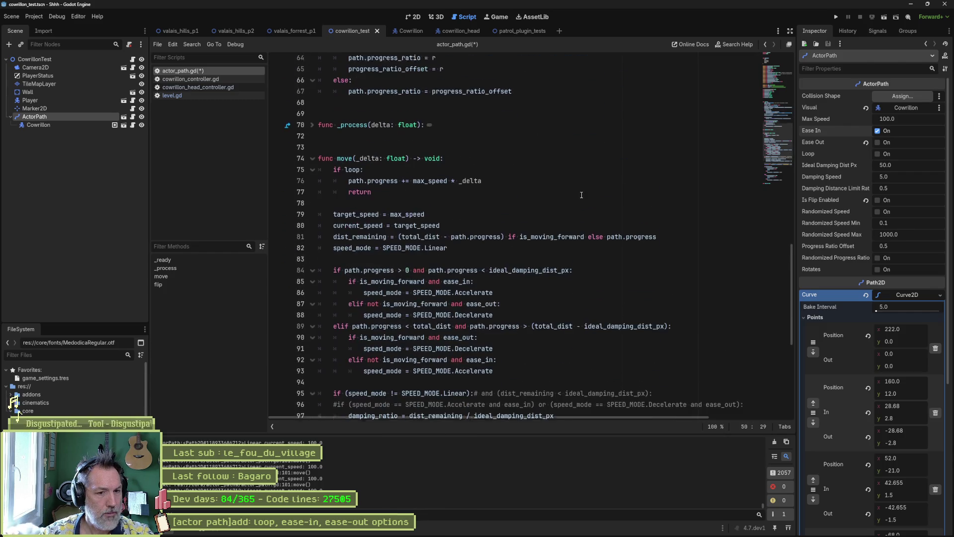
double_click(622, 310)
scroll(575, 222, "down", 2)
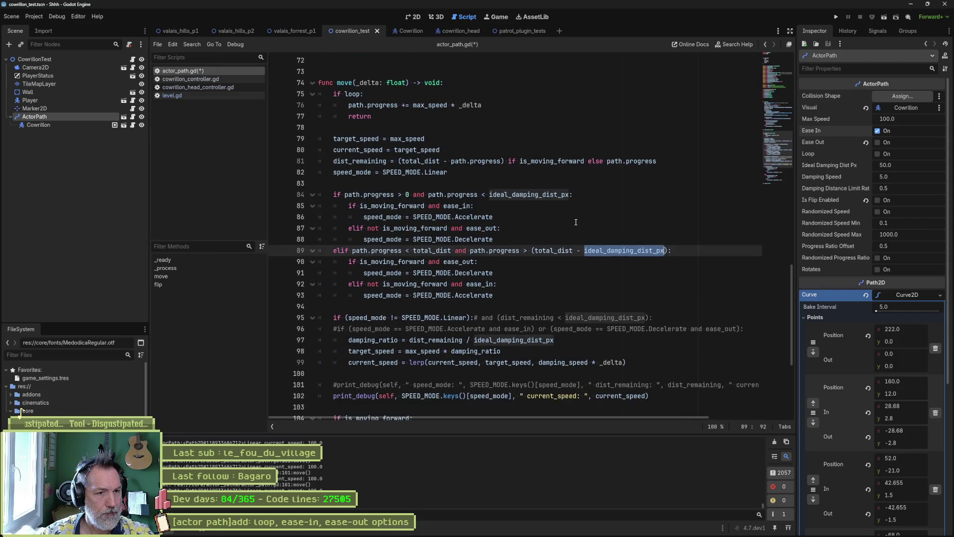
double_click(529, 194)
key("ctrl+v")
double_click(624, 250)
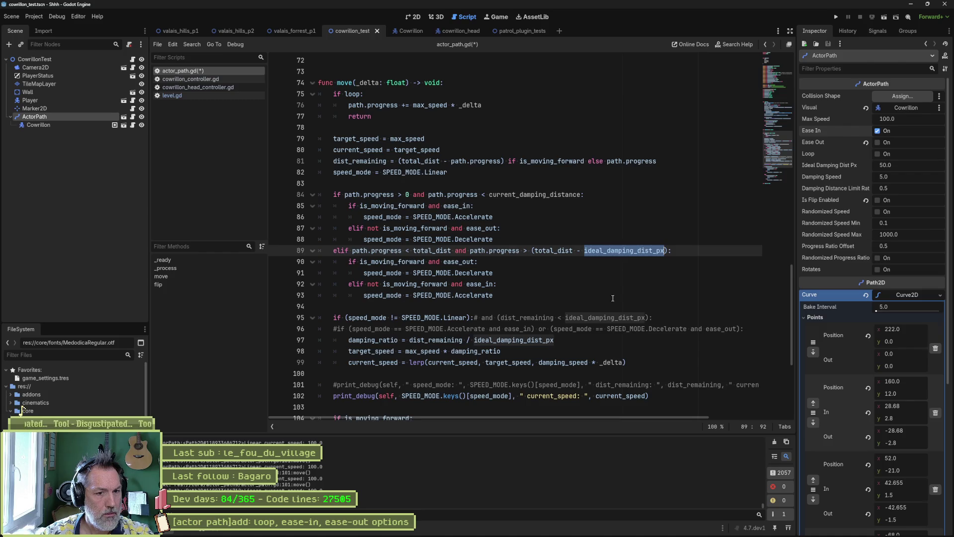
key("ctrl+v")
double_click(604, 318)
key("ctrl+v")
double_click(514, 340)
key("ctrl+v")
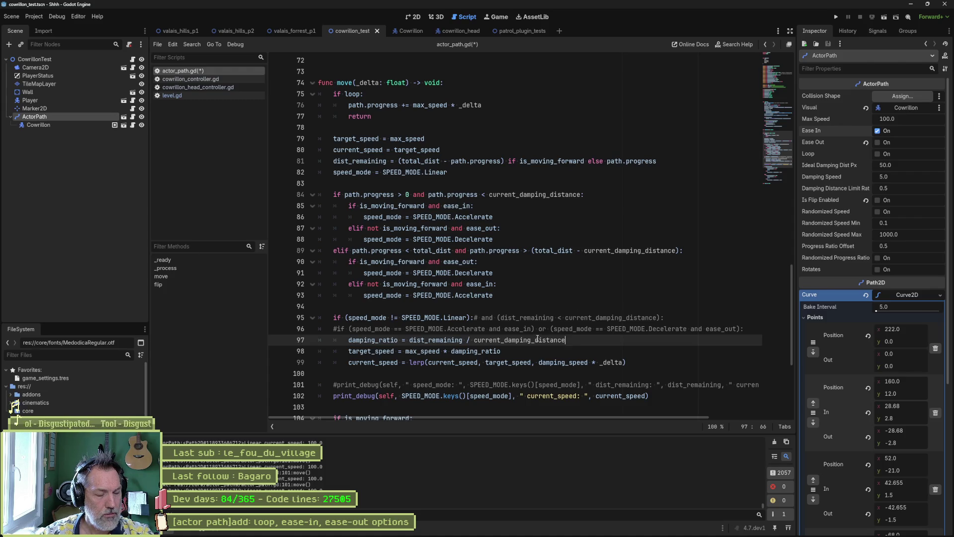
scroll(538, 339, "down", 3)
scroll(537, 339, "down", 3)
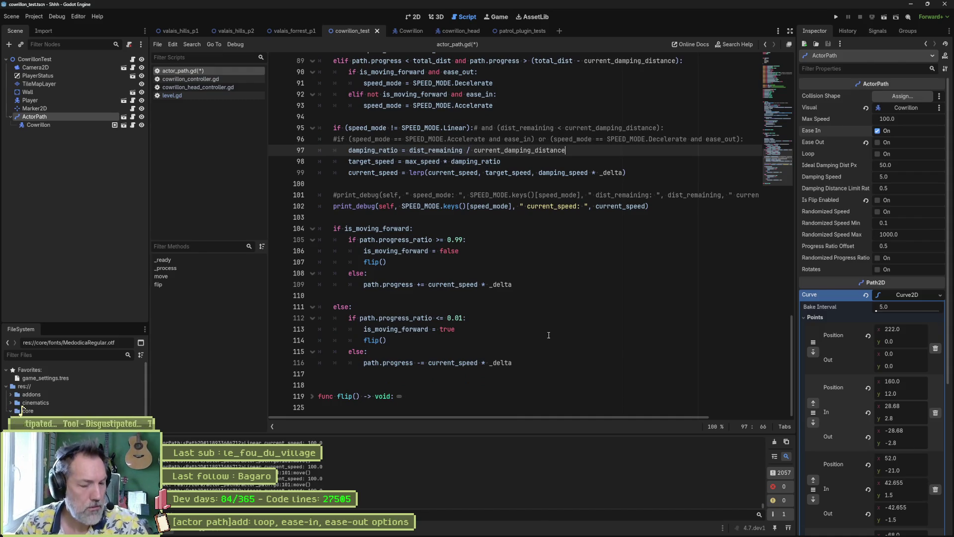
scroll(549, 335, "up", 6)
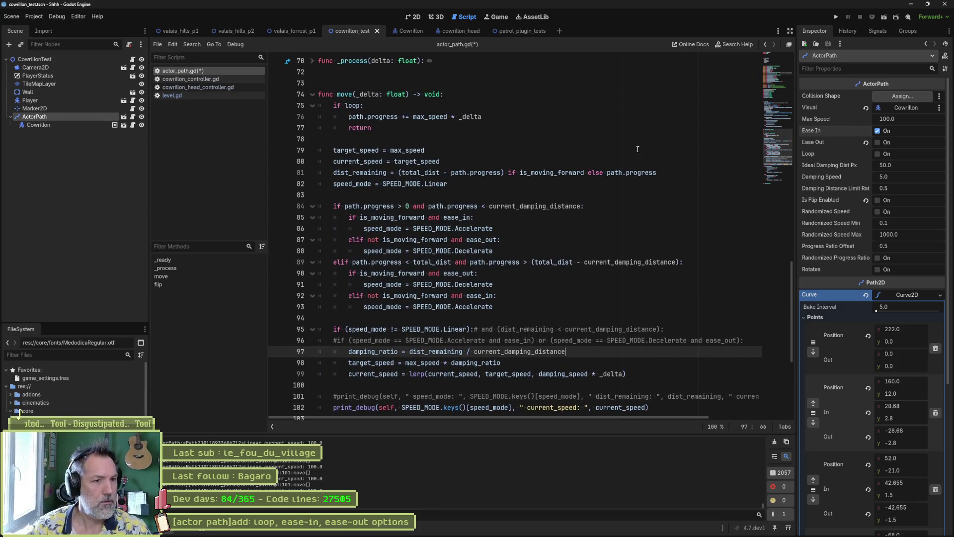
scroll(532, 253, "down", 4)
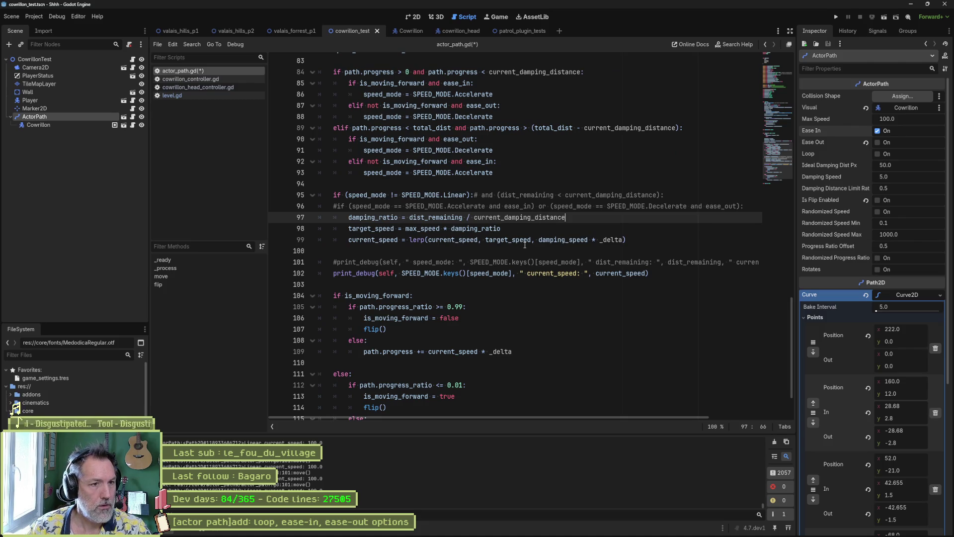
scroll(521, 239, "up", 3)
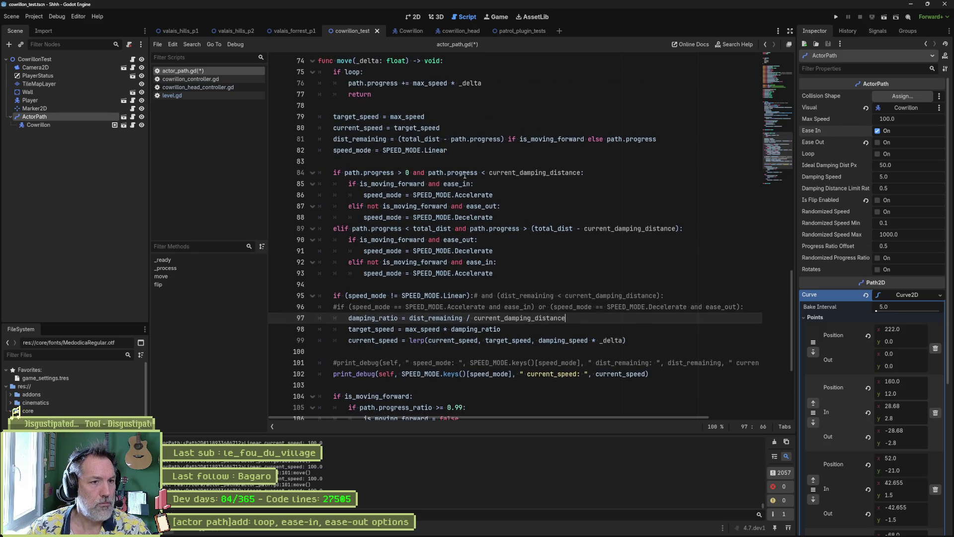
left_click_drag(464, 174, 471, 275)
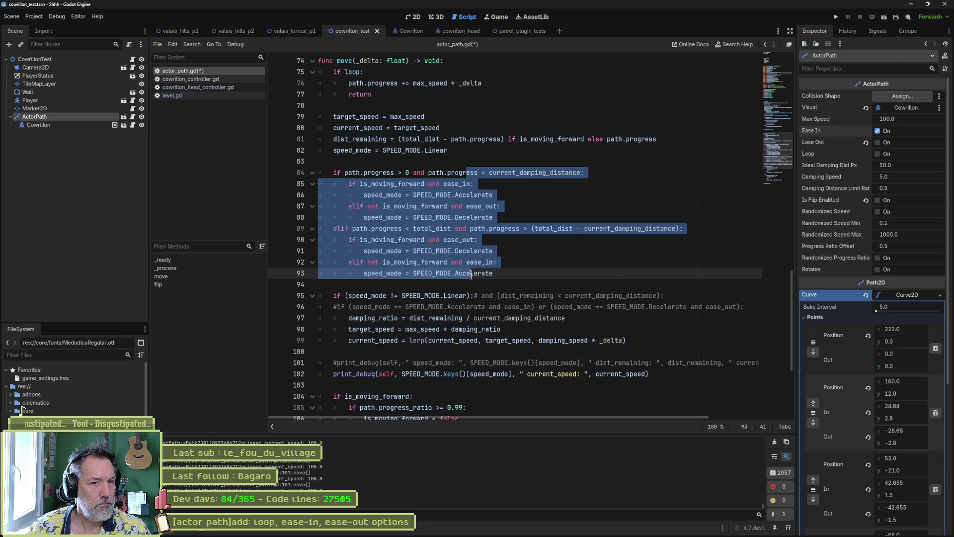
left_click(386, 217)
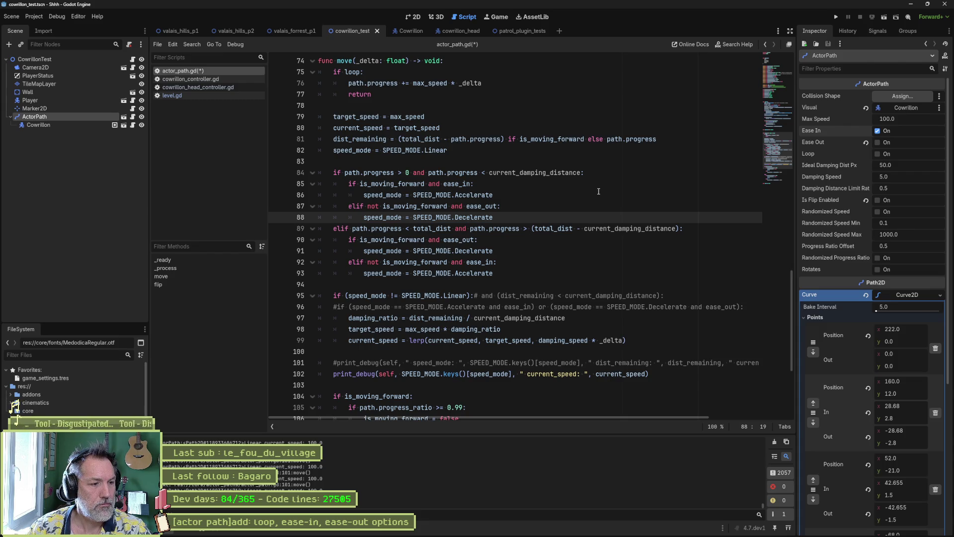
scroll(462, 220, "down", 2)
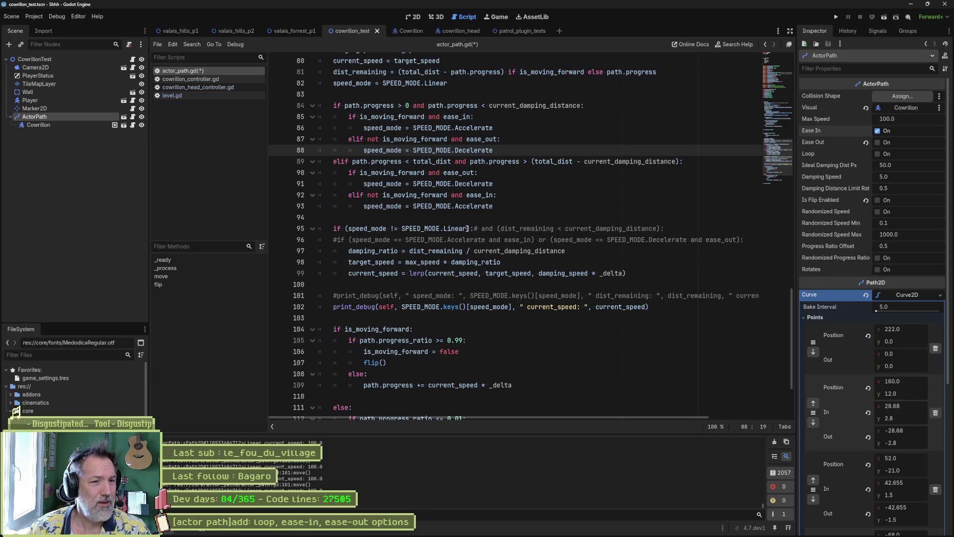
scroll(437, 386, "down", 1)
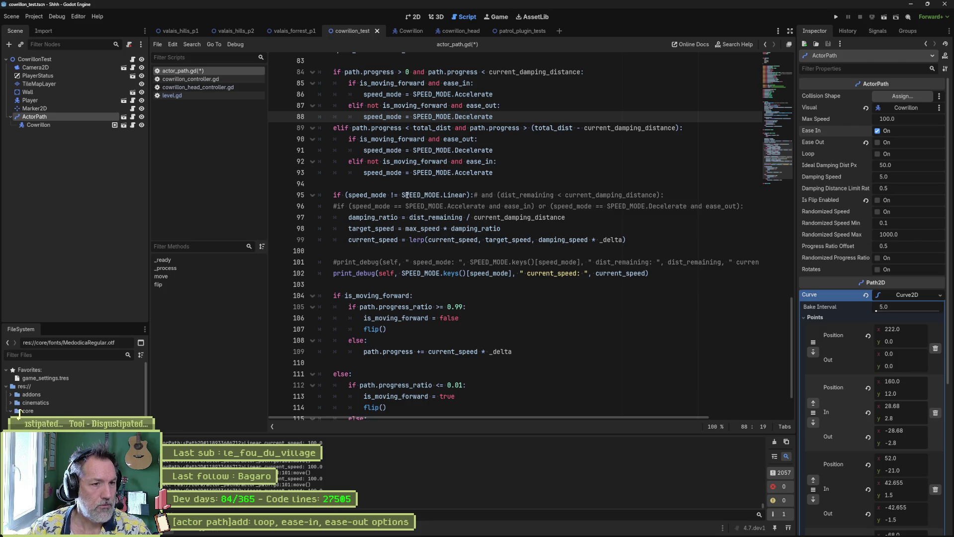
left_click_drag(403, 195, 467, 195)
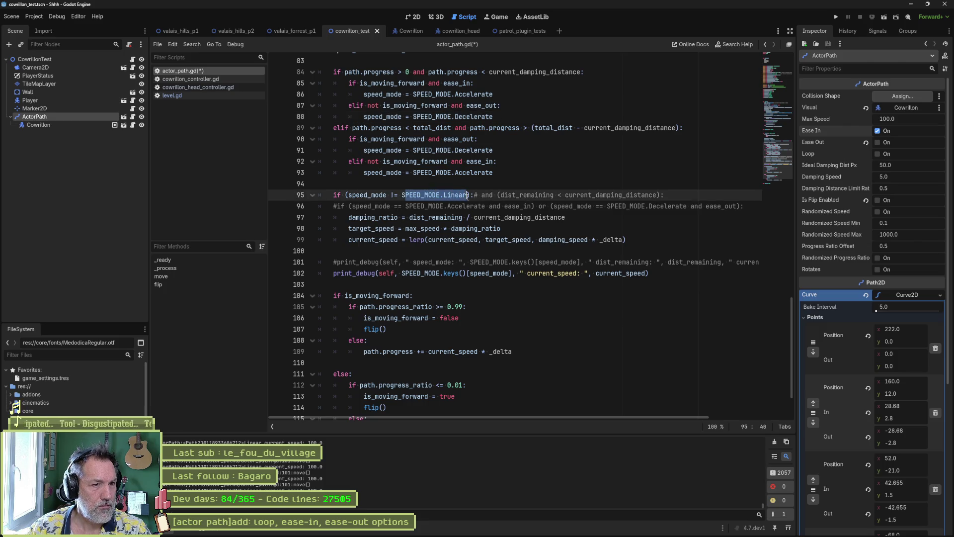
left_click(443, 228)
left_click(396, 218)
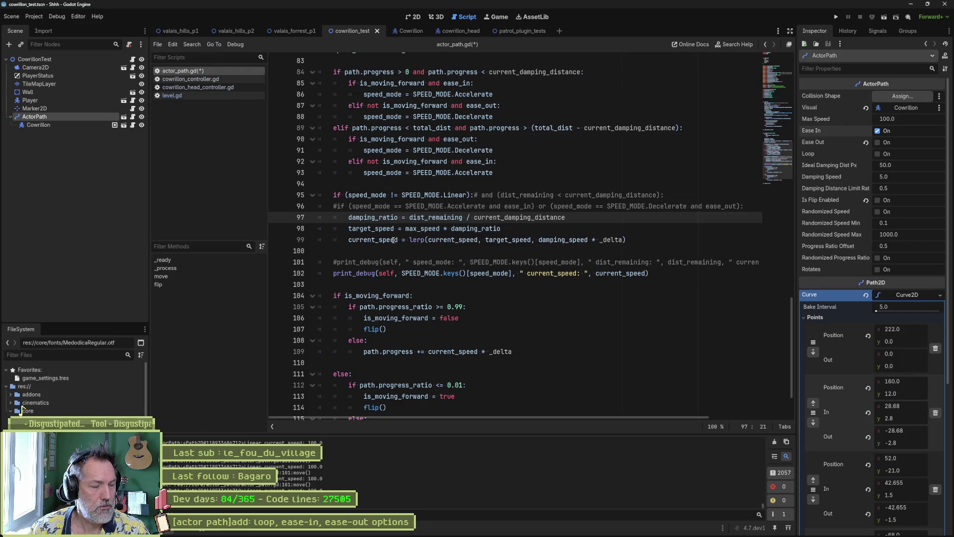
left_click(376, 218)
double_click(376, 218)
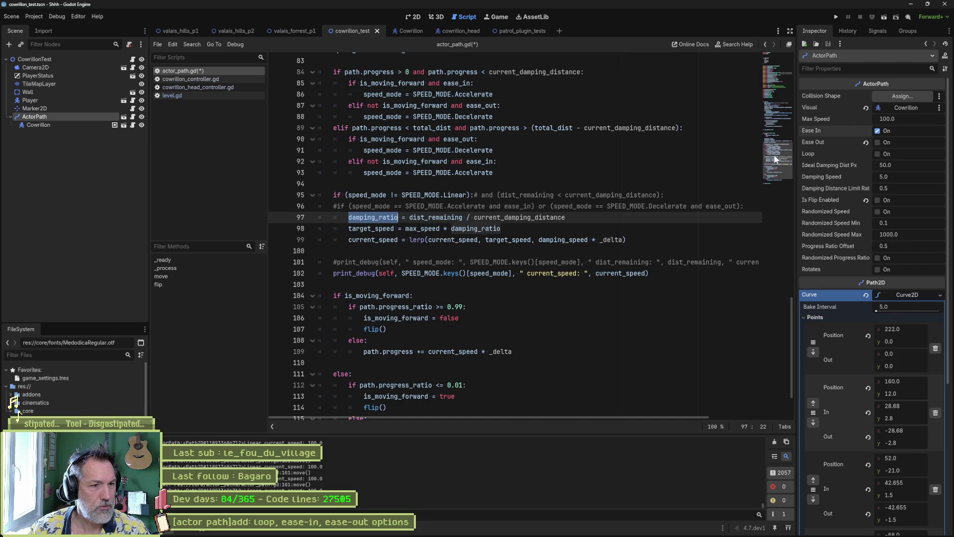
left_click_drag(773, 154, 768, 91)
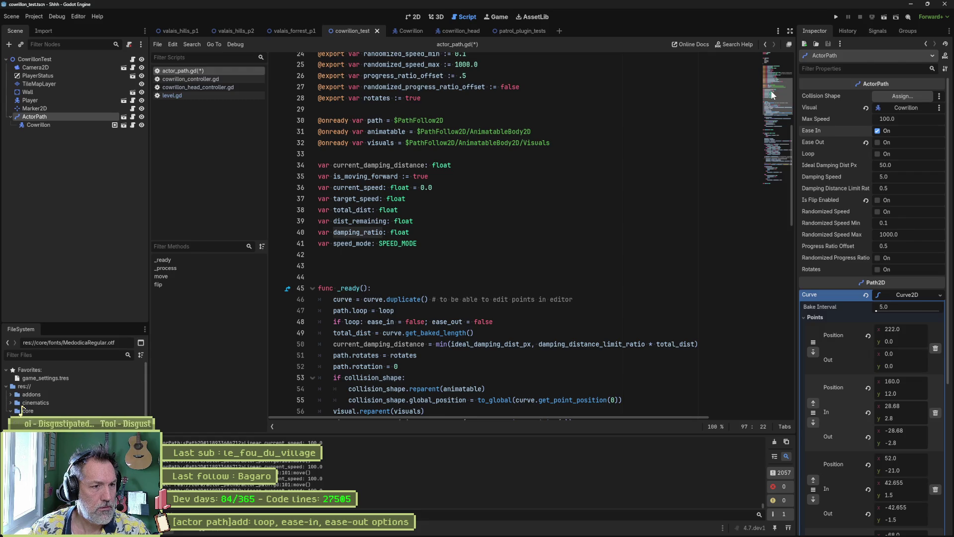
scroll(771, 90, "down", 1)
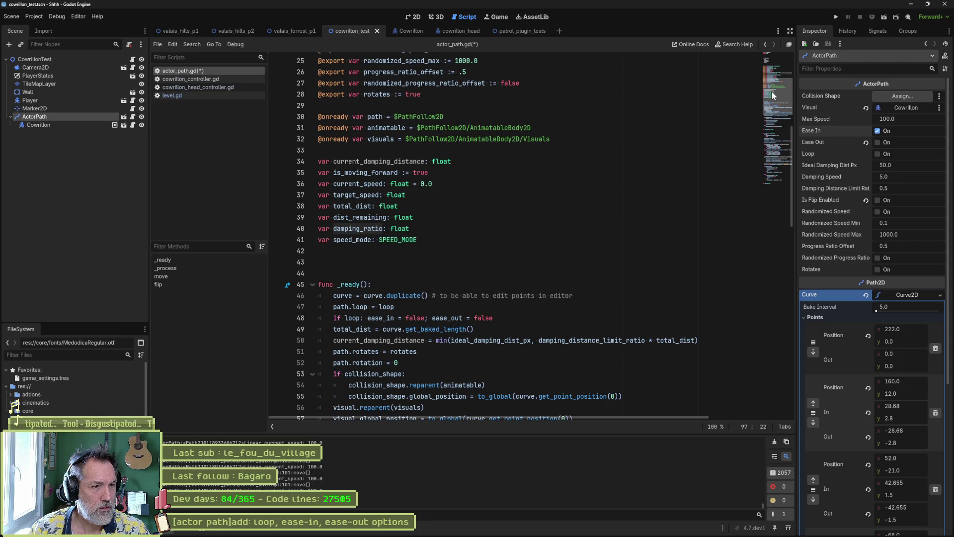
left_click_drag(772, 91, 780, 148)
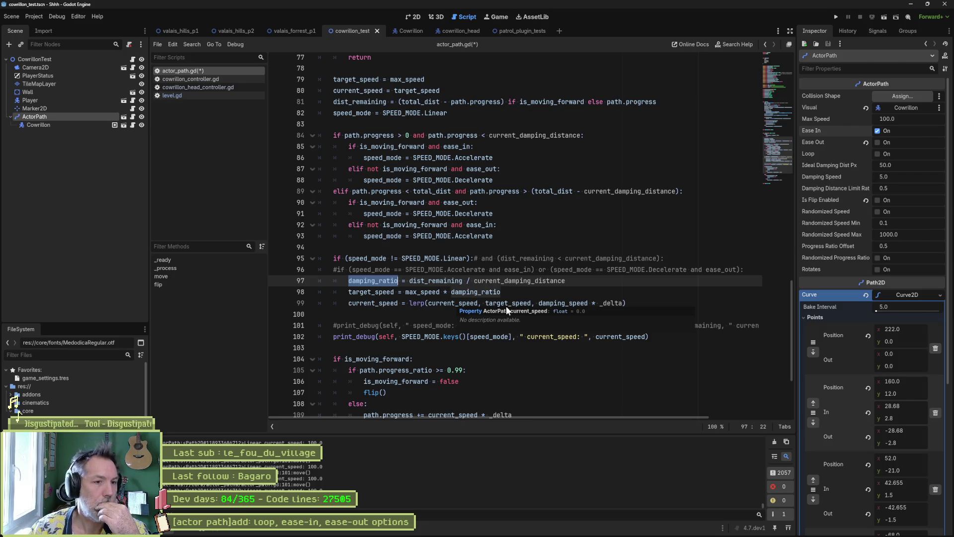
double_click(527, 281)
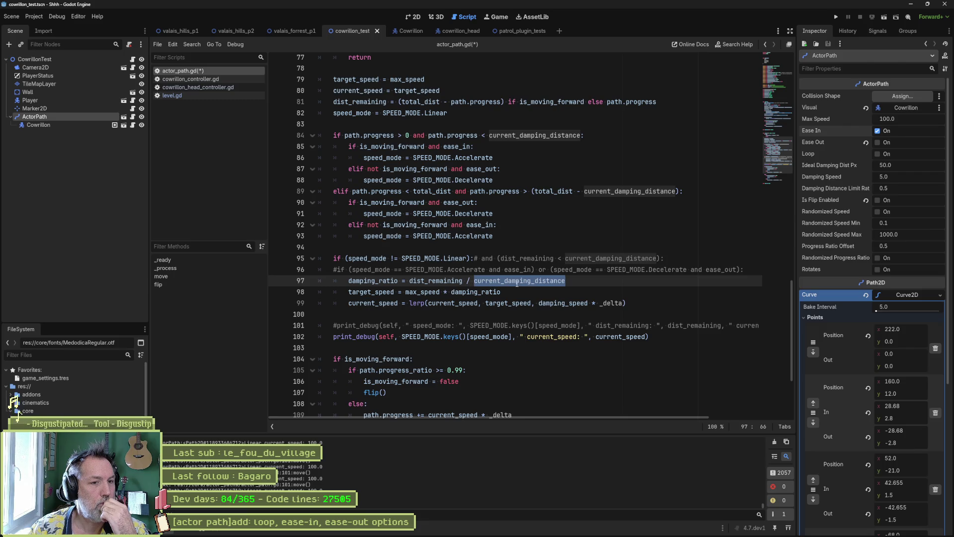
mouse_move(527, 283)
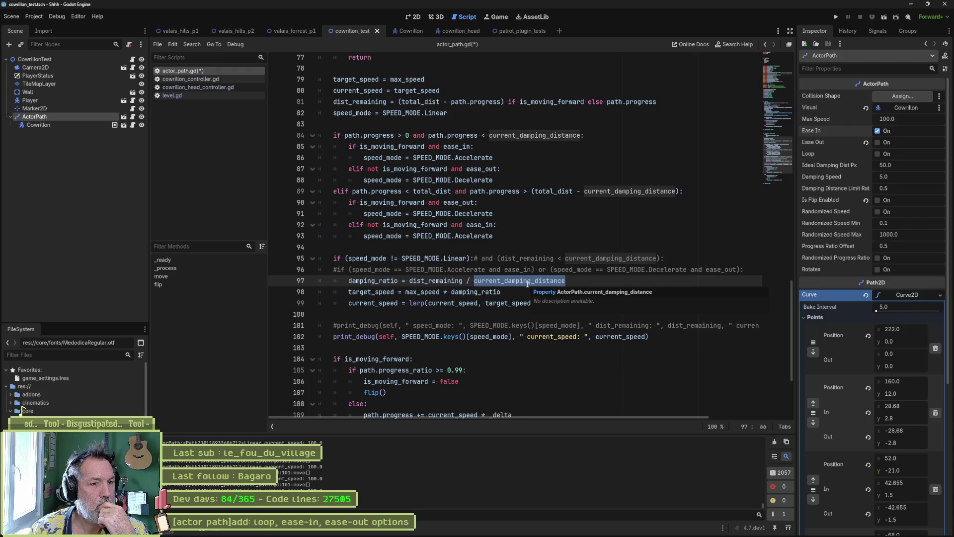
double_click(451, 281)
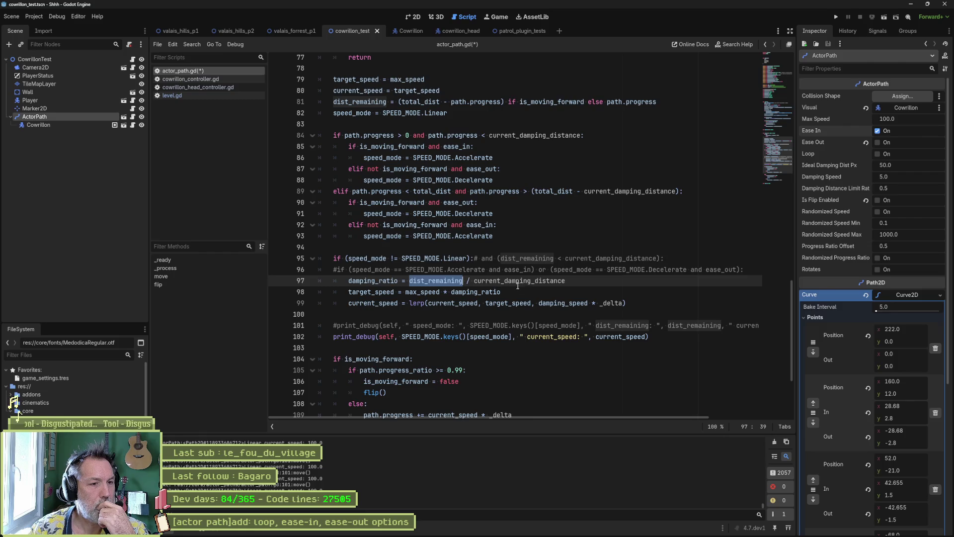
left_click(593, 284)
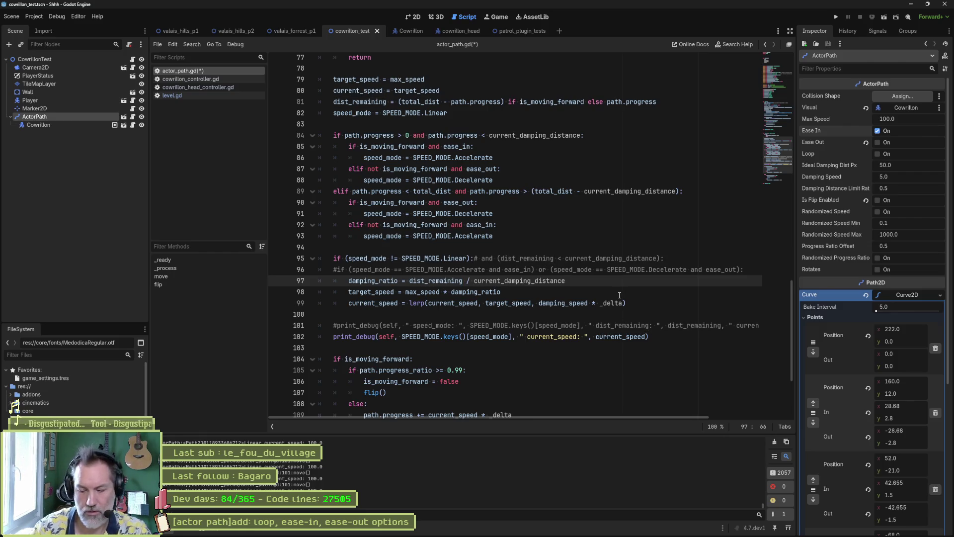
- Add print_debug(self, " dist_remaining: ", dist_remaining) after the damping_ratio line and run the scene
key("Return")
type("print_debug(")
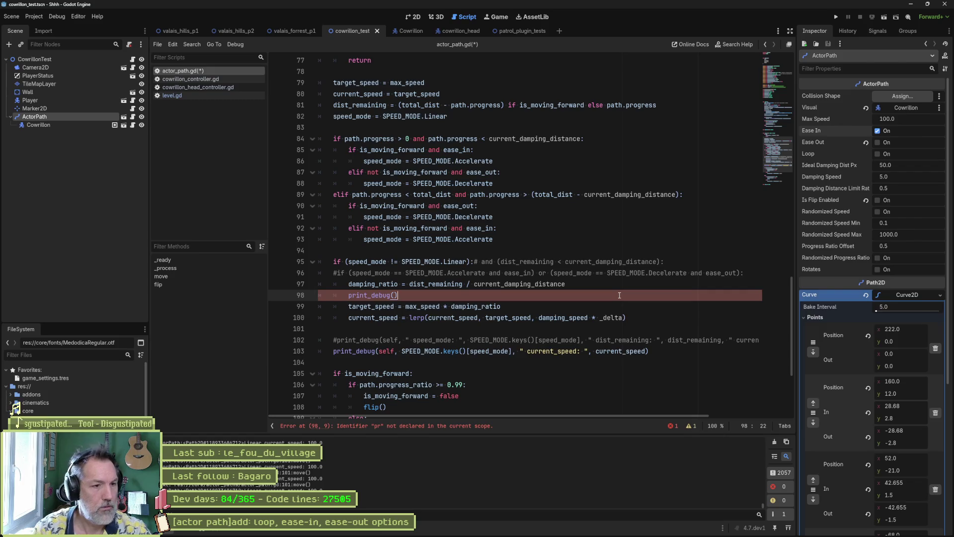
type("self,")
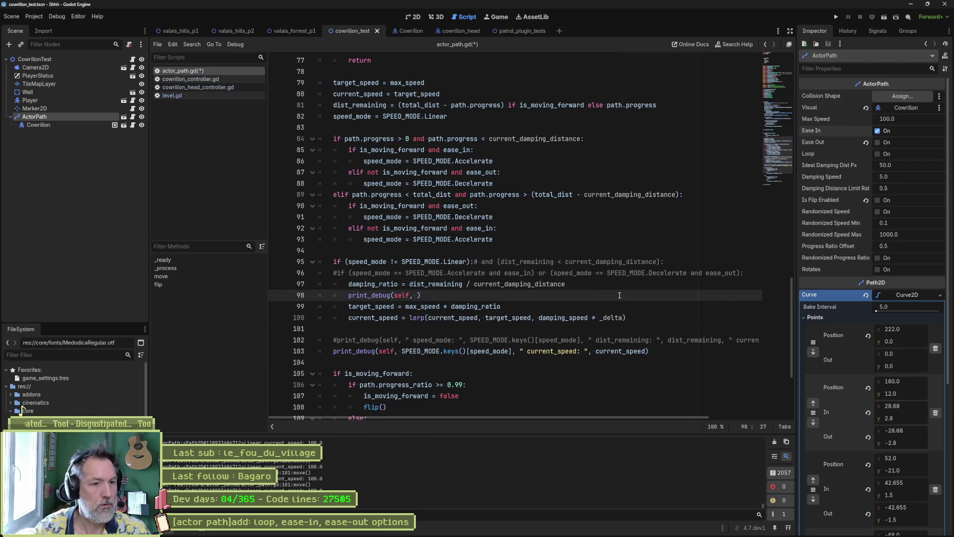
type(" \" dist_remaining: \". dist_remaining")
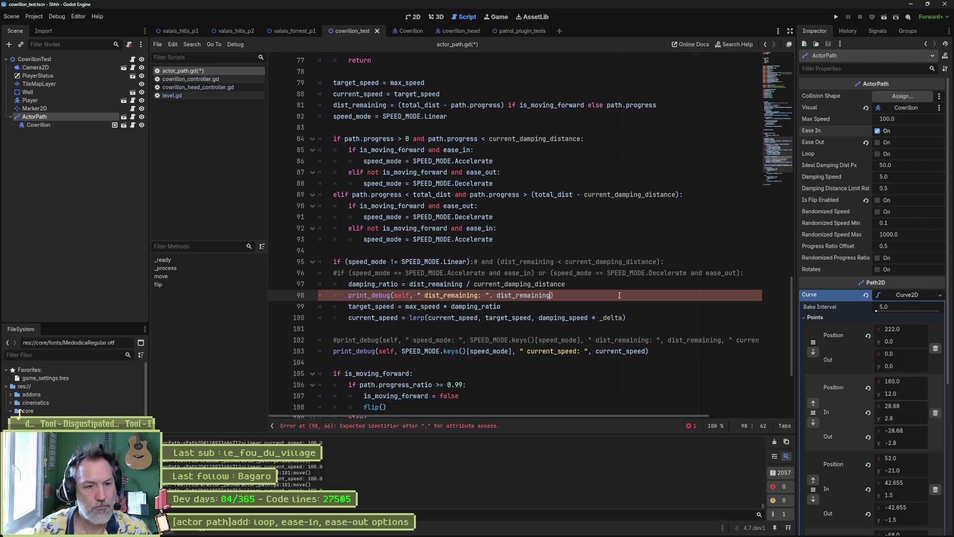
key("BackSpace")
type(",")
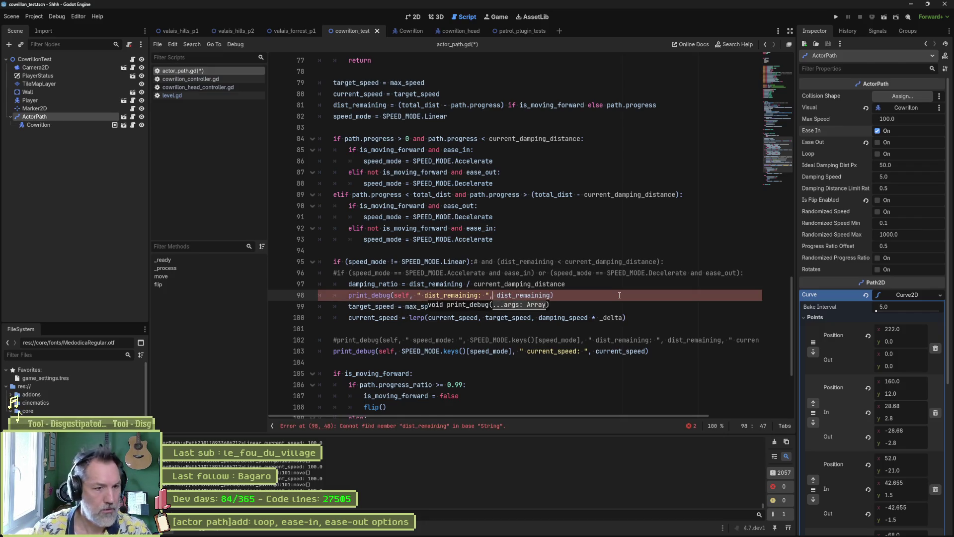
left_click(337, 355)
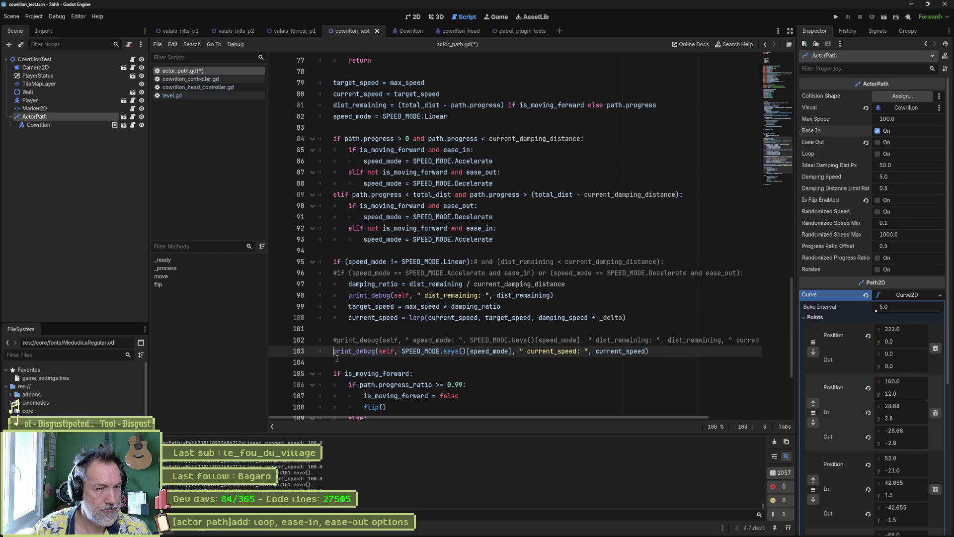
key("F6")
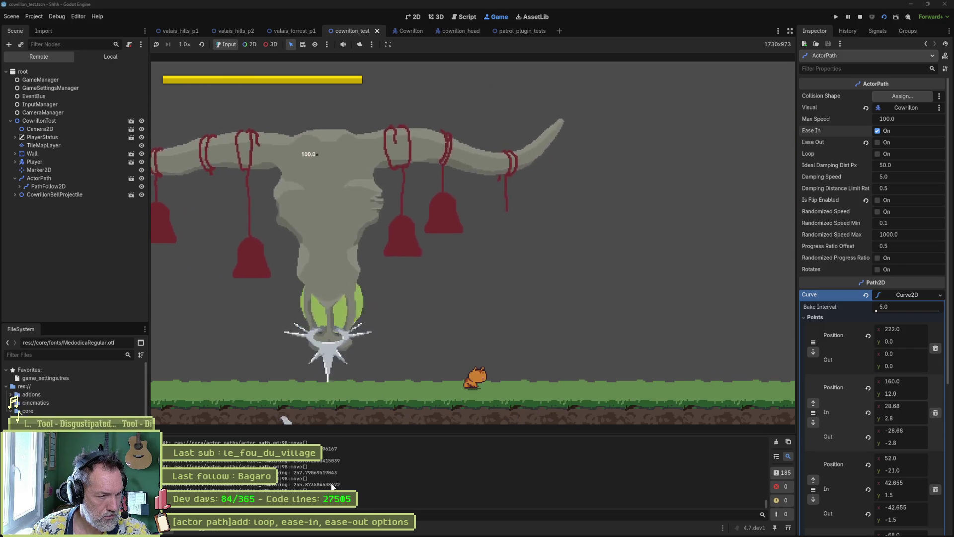
- Stop the game and append , " damping_ratio: " to the dist_remaining print_debug arguments
key("F8")
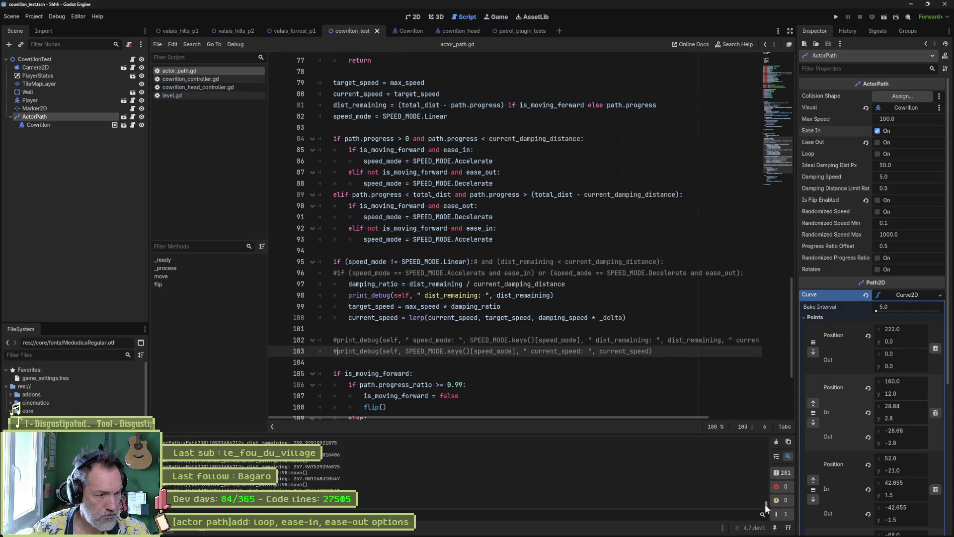
mouse_move(765, 504)
left_mouse_down()
mouse_move(780, 431)
mouse_move(782, 451)
left_mouse_up()
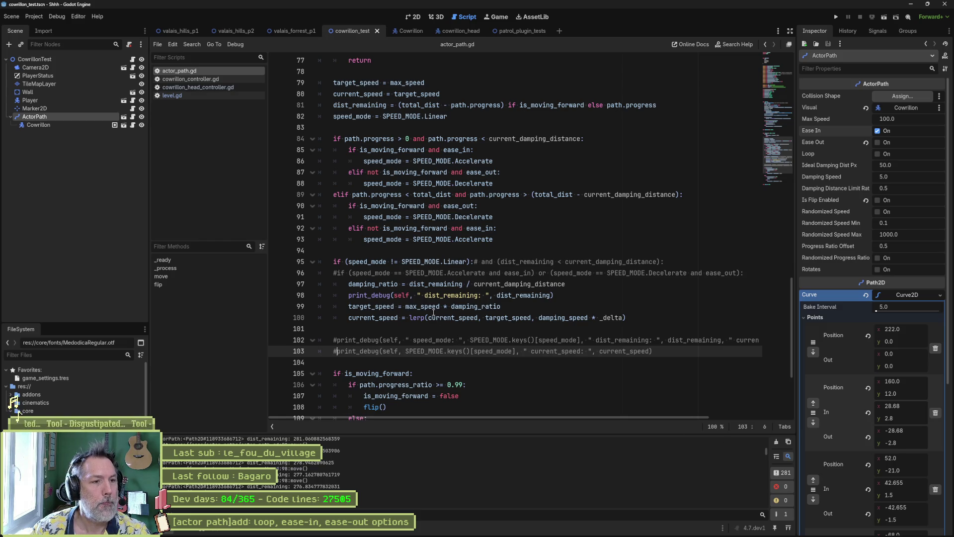
double_click(385, 285)
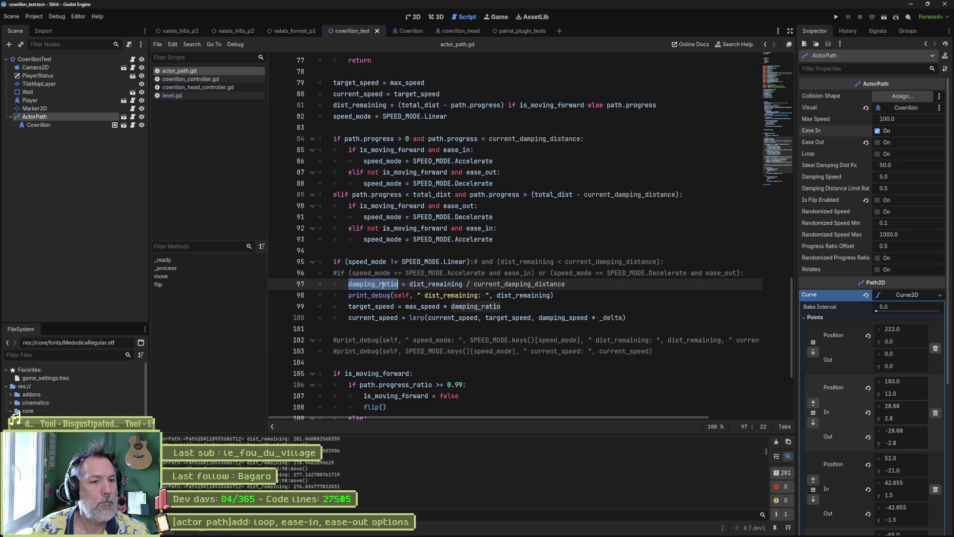
double_click(523, 296)
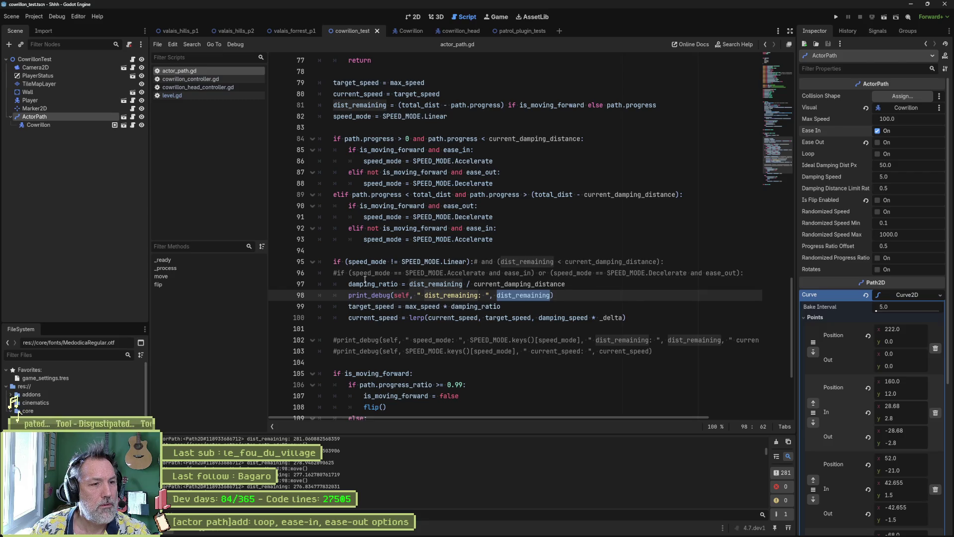
left_click(551, 295)
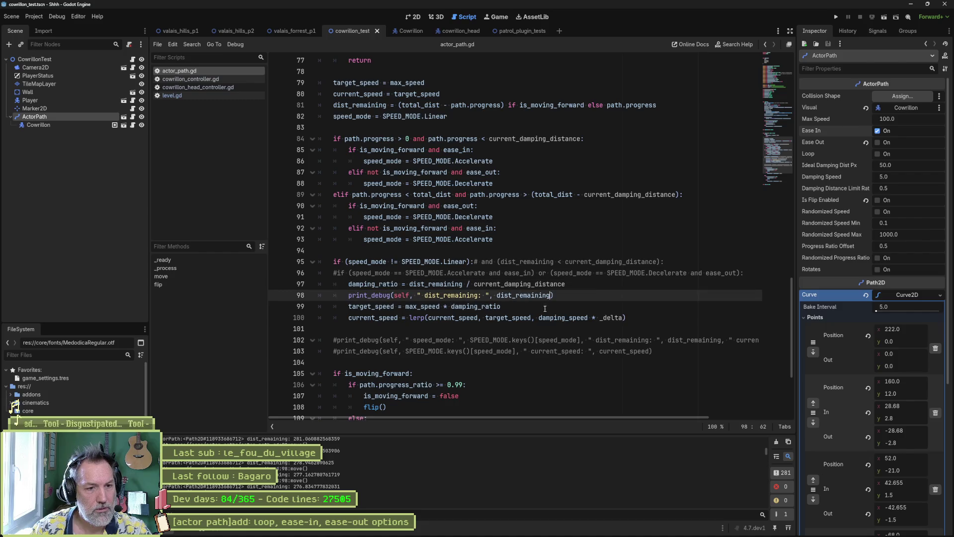
type(", \" damping_ratio: ")
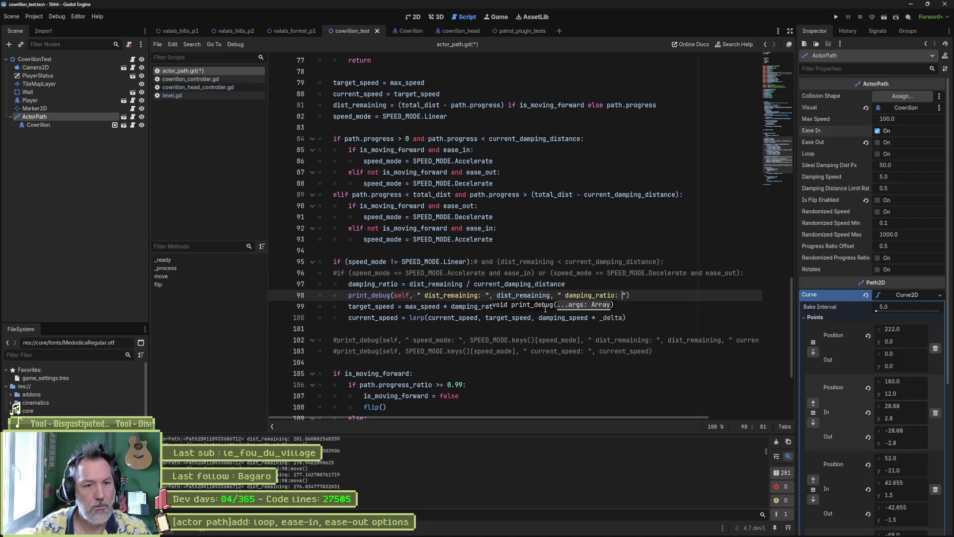
type(", damping_ratio")
- Complete the damping_ratio argument in the print, then run and stop the scene
key("Return")
key("F6")
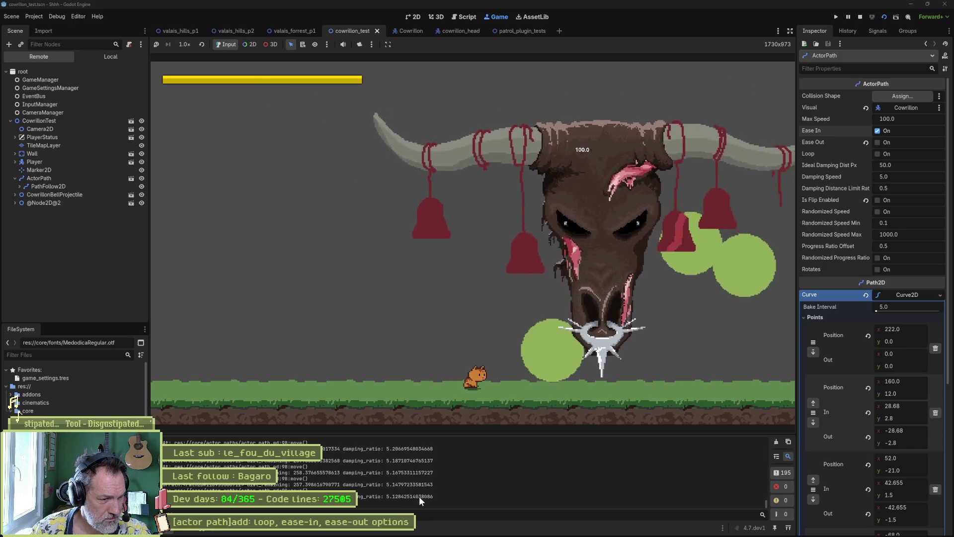
key("F8")
- Review the dist_remaining / current_damping_distance expression and the uses of dist_remaining
left_click_drag(764, 504, 772, 427)
scroll(451, 488, "down", 5)
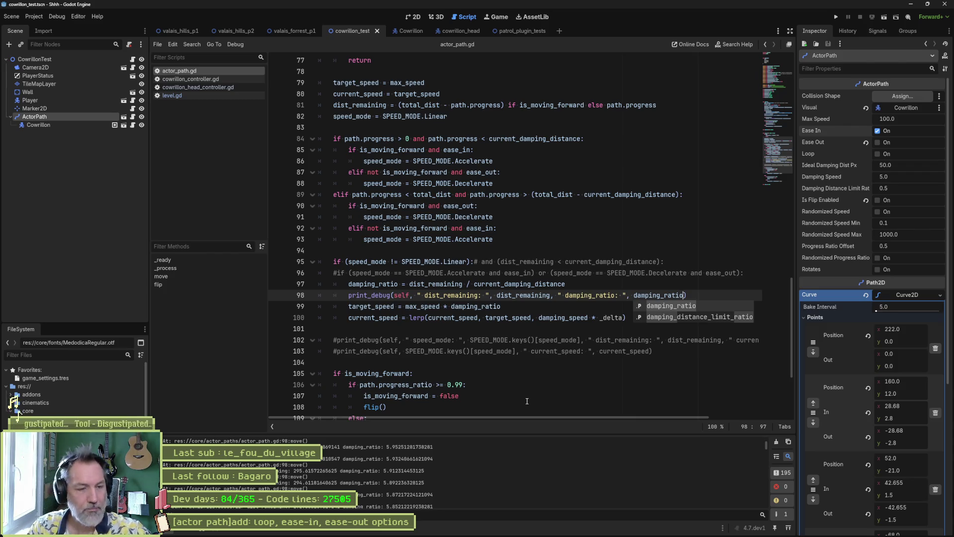
left_click_drag(410, 283, 566, 284)
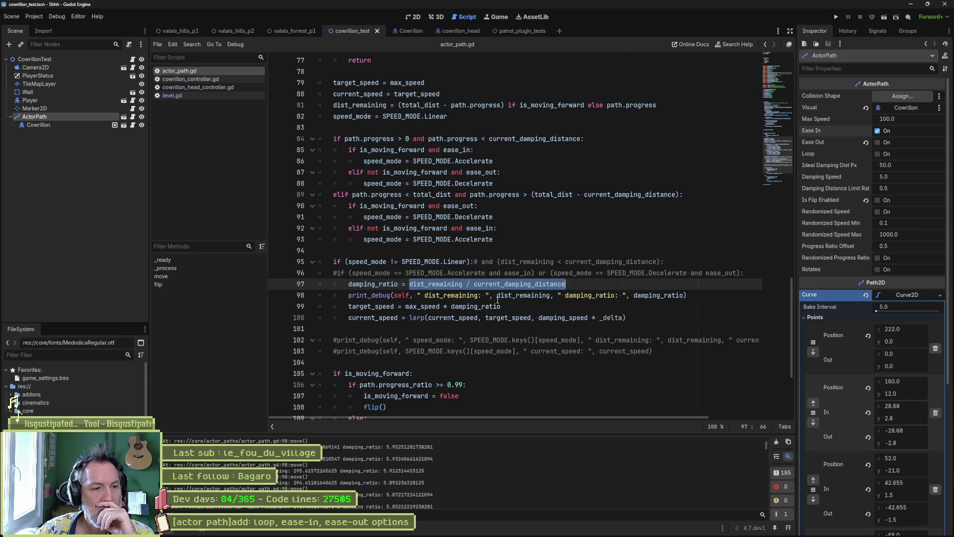
mouse_move(497, 299)
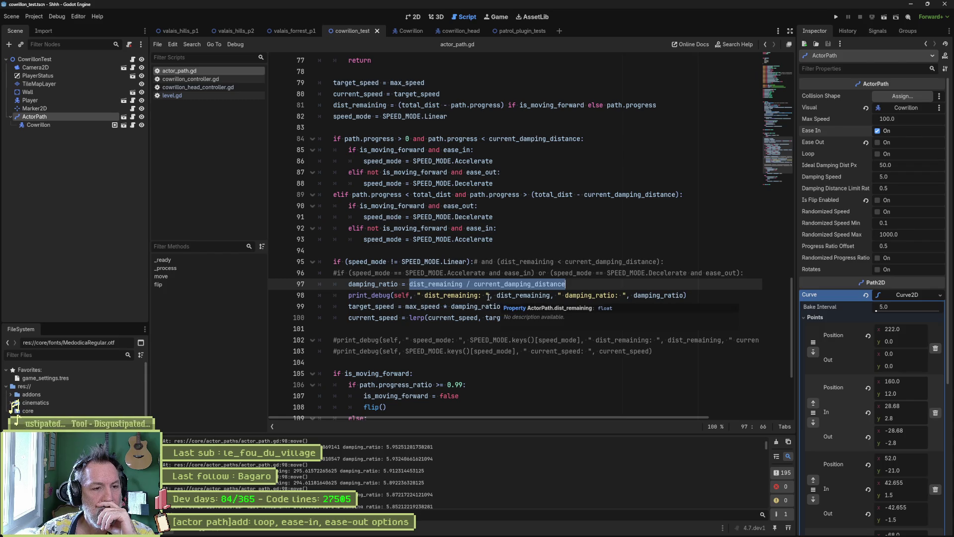
double_click(448, 286)
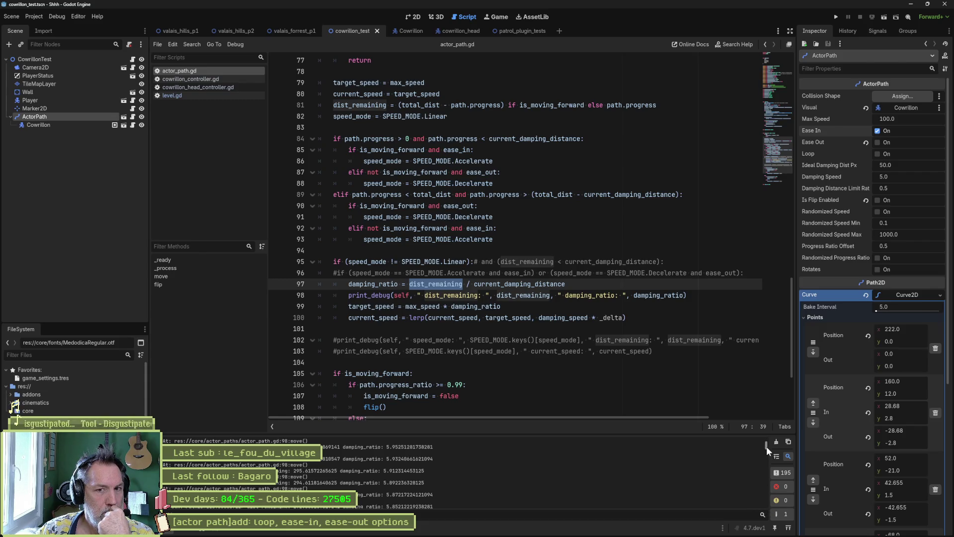
- Below path.loop = loop, add print_debug(self, " curve total length: ", curve.get_baked_length())
left_click_drag(766, 446, 766, 440)
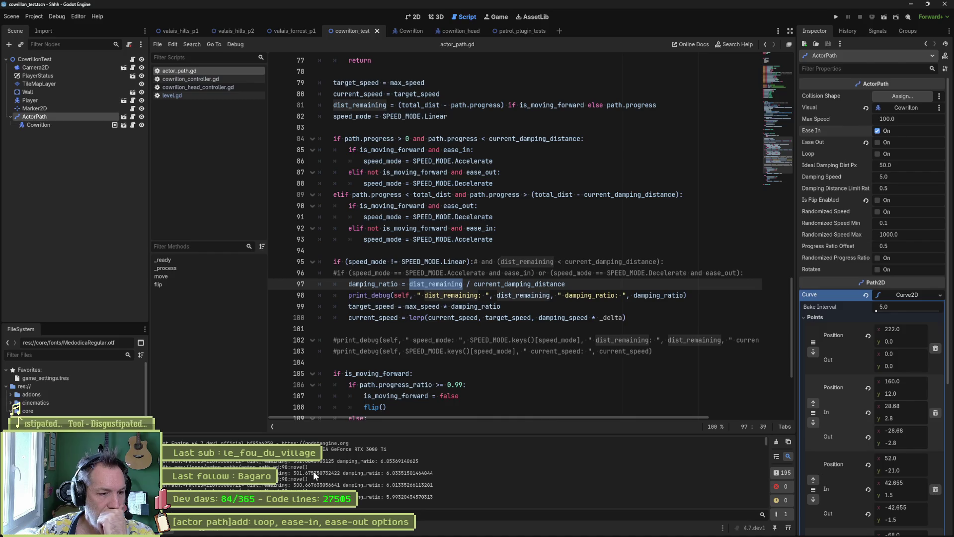
left_click(769, 92)
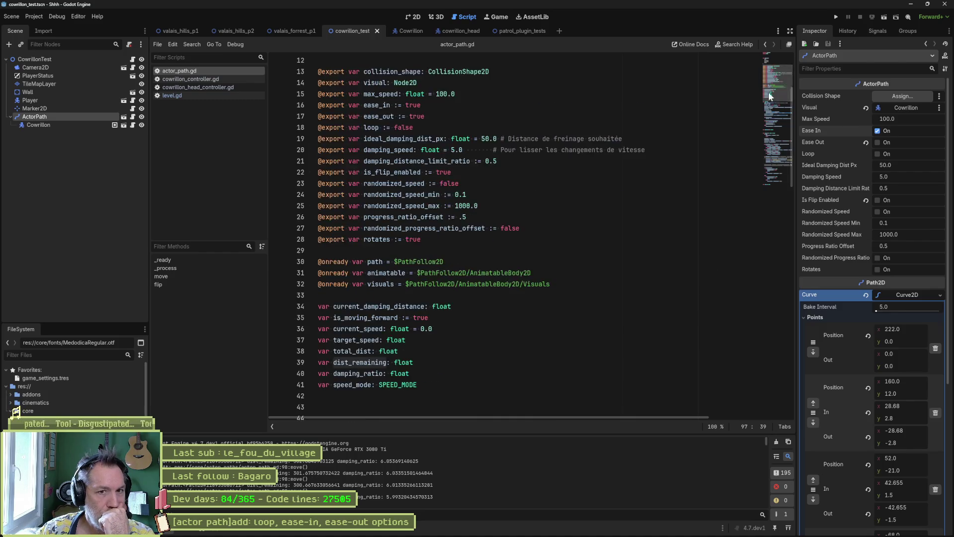
scroll(659, 151, "down", 5)
left_click(540, 183)
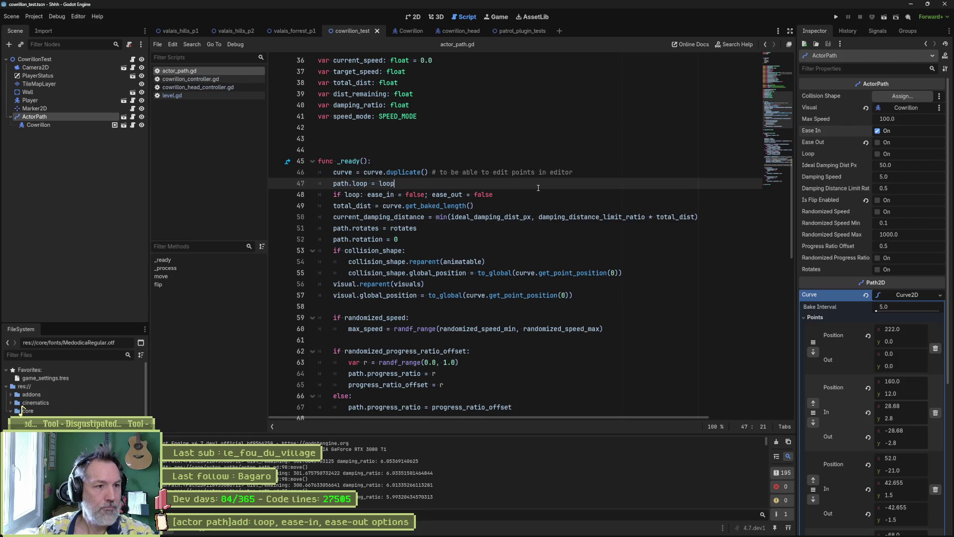
key("Return")
type("p")
key("BackSpace")
type("print_debu")
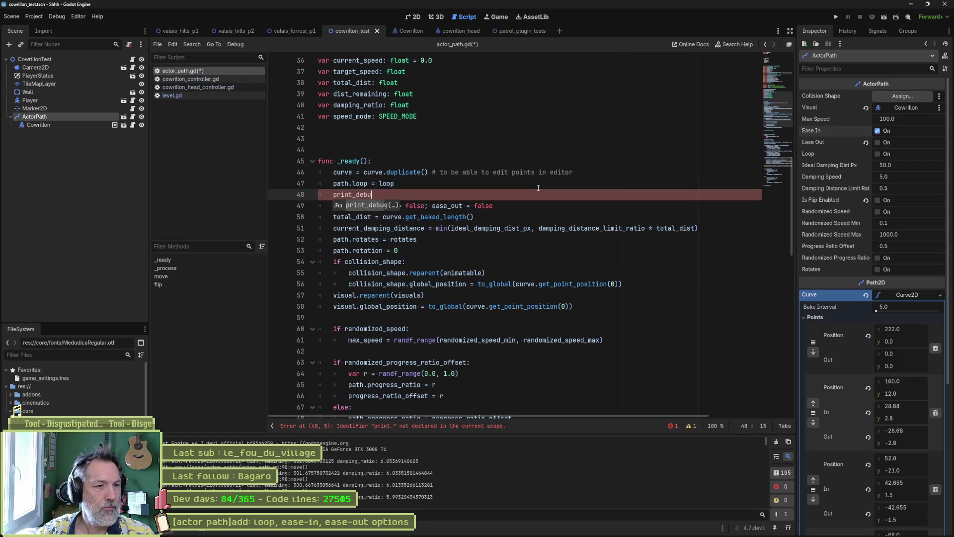
key("Return")
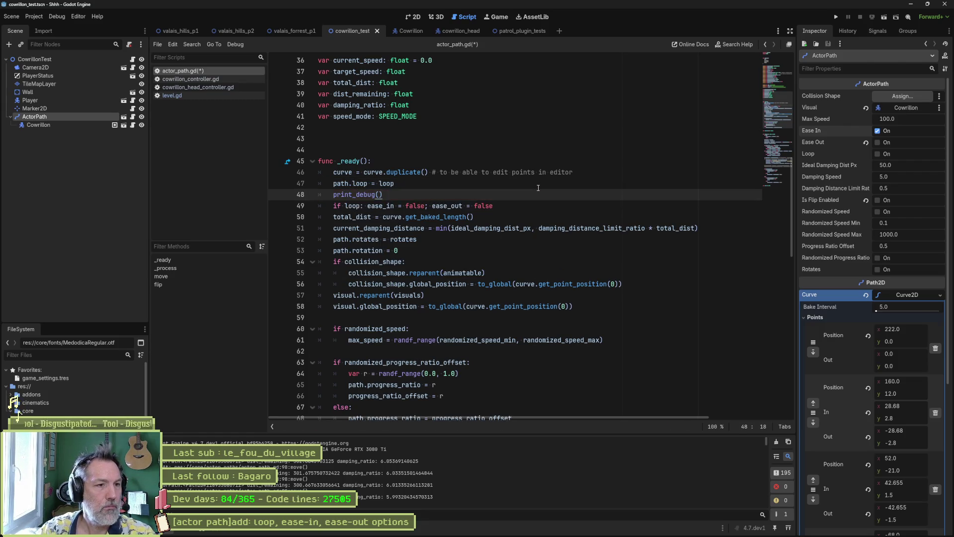
key("Left")
type("self, ")
type("\" curve total ")
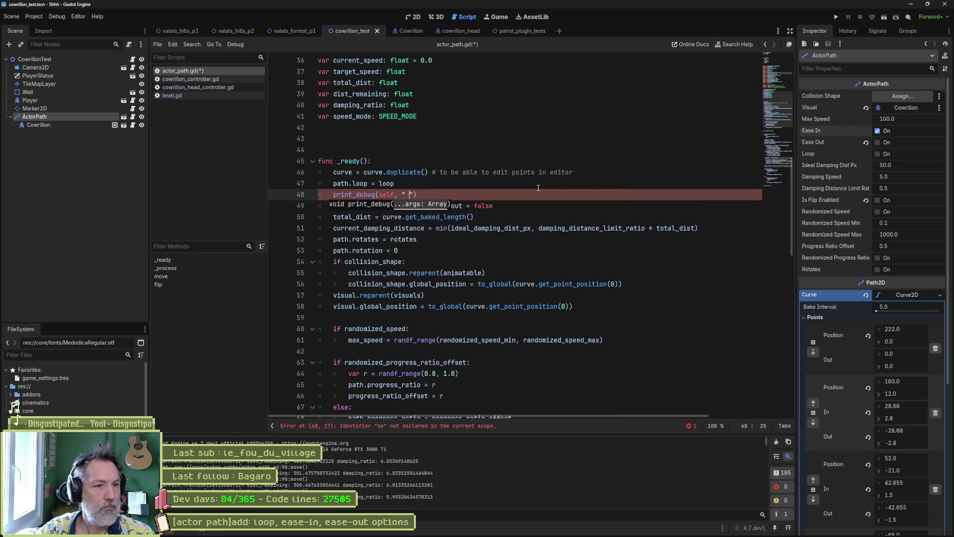
type("length: \"")
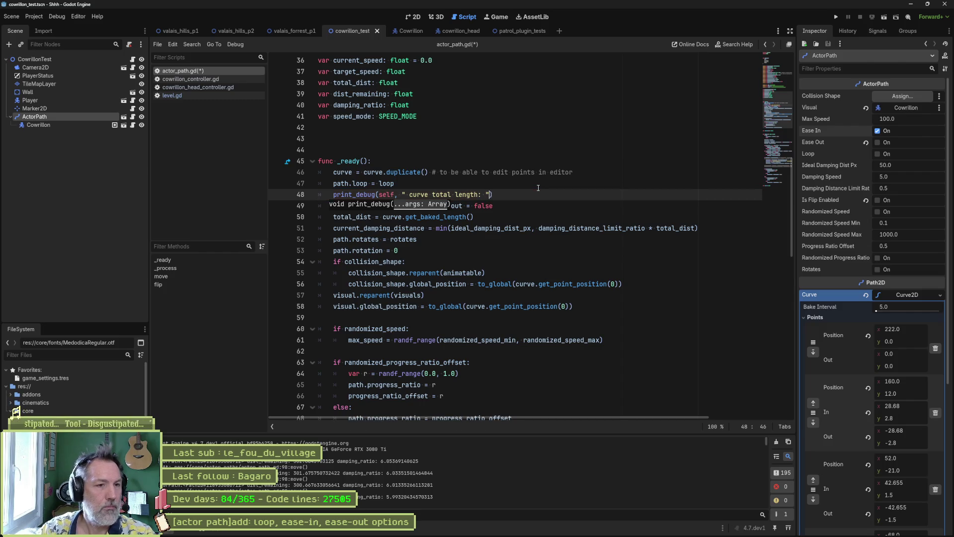
type(", curve.")
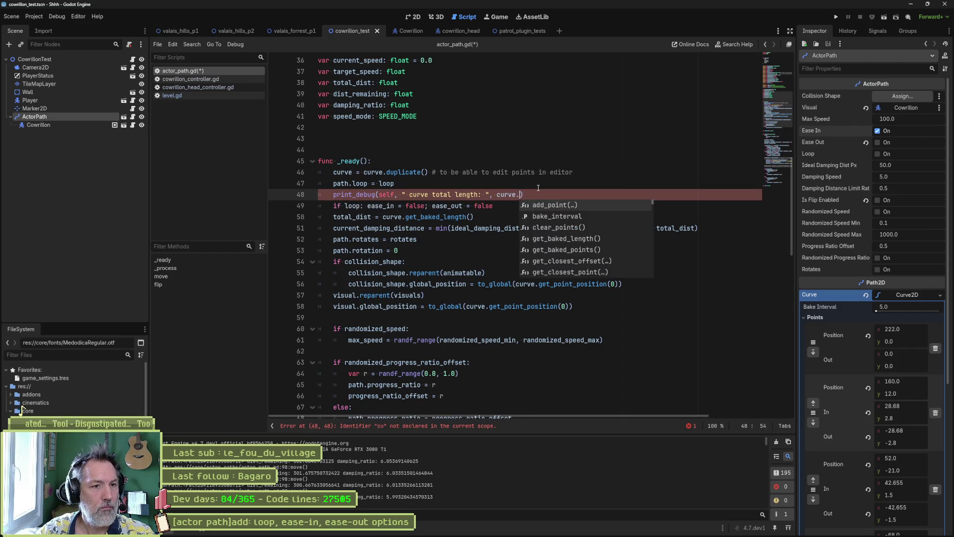
type("ba")
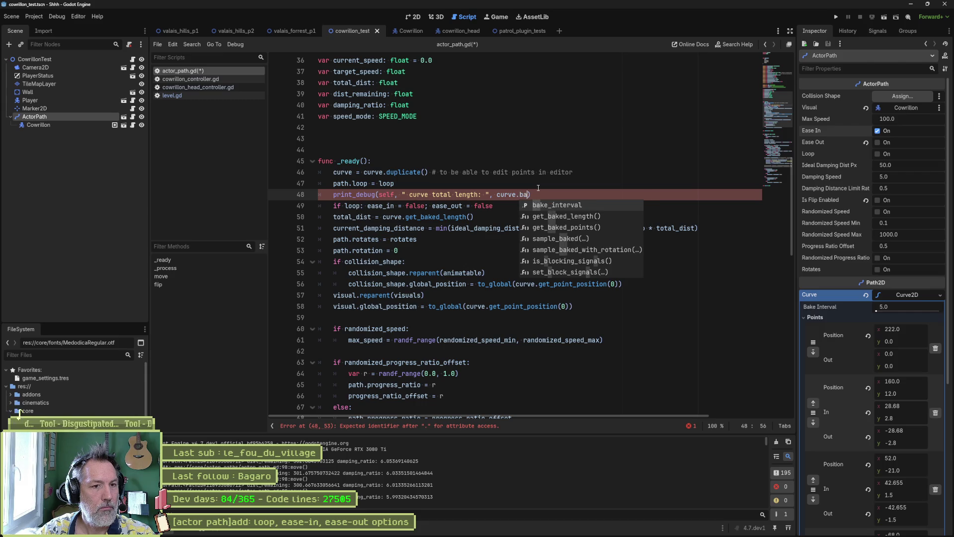
key("Down")
key("Return")
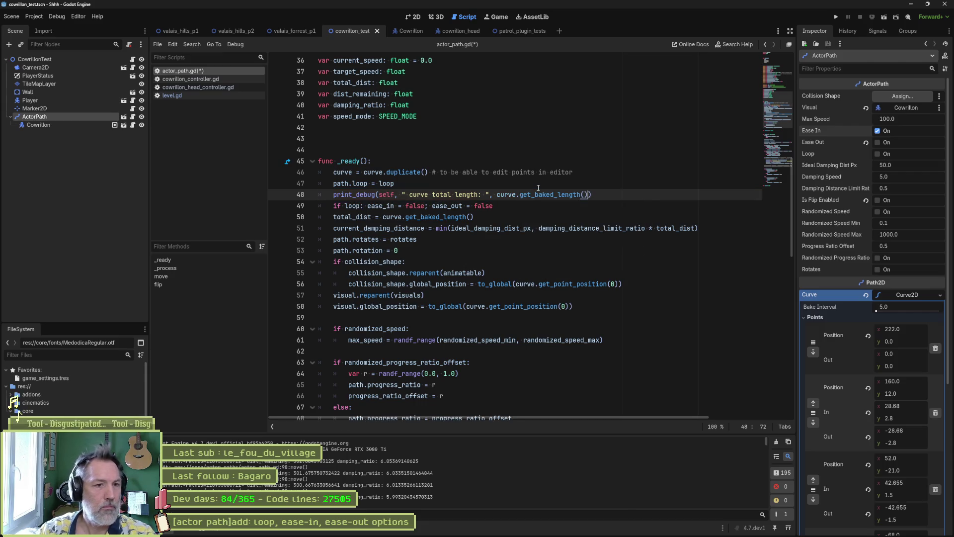
- Move the print below the total_dist line, replace the call with total_dist, and run the scene
double_click(546, 194)
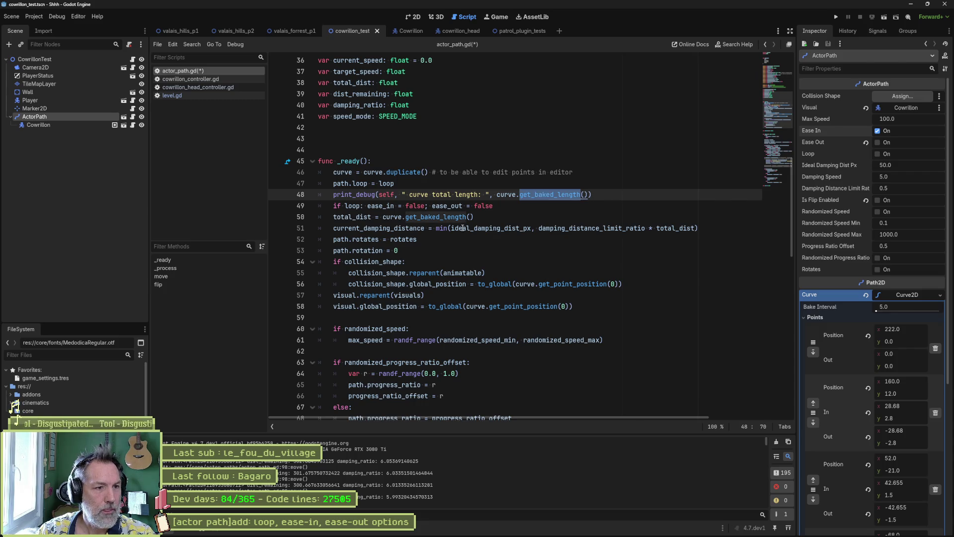
left_click(657, 194)
key("alt+Down")
key("alt+Down")
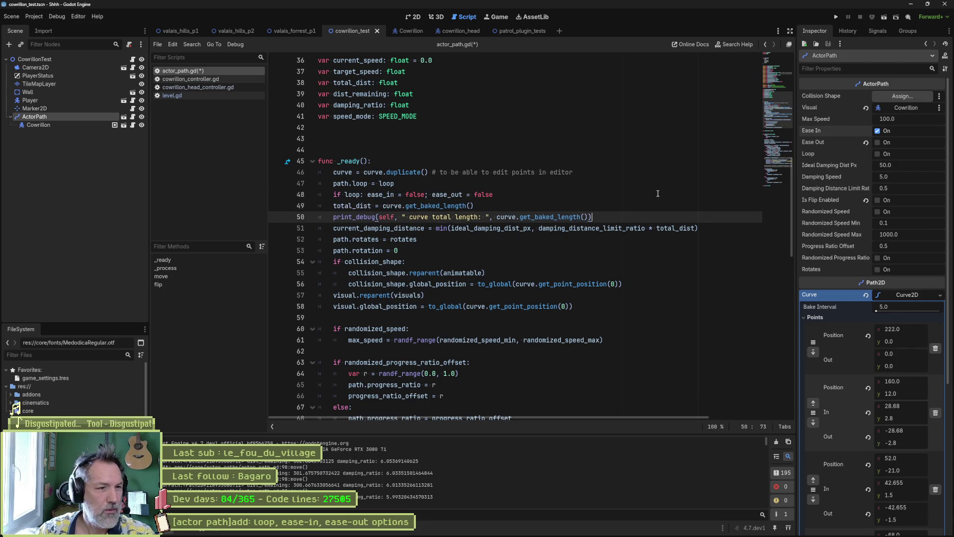
double_click(371, 205)
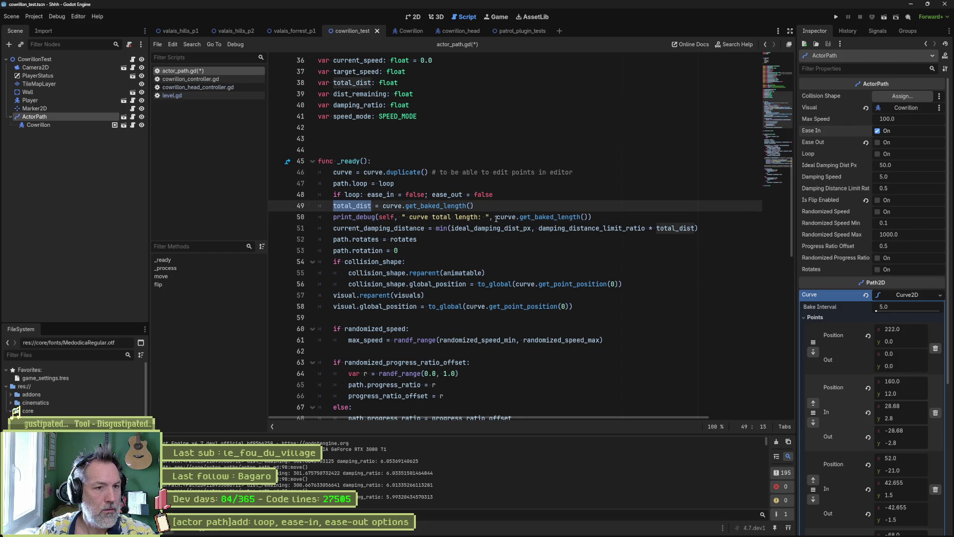
key("ctrl+c")
left_click_drag(496, 217, 586, 217)
key("ctrl+v")
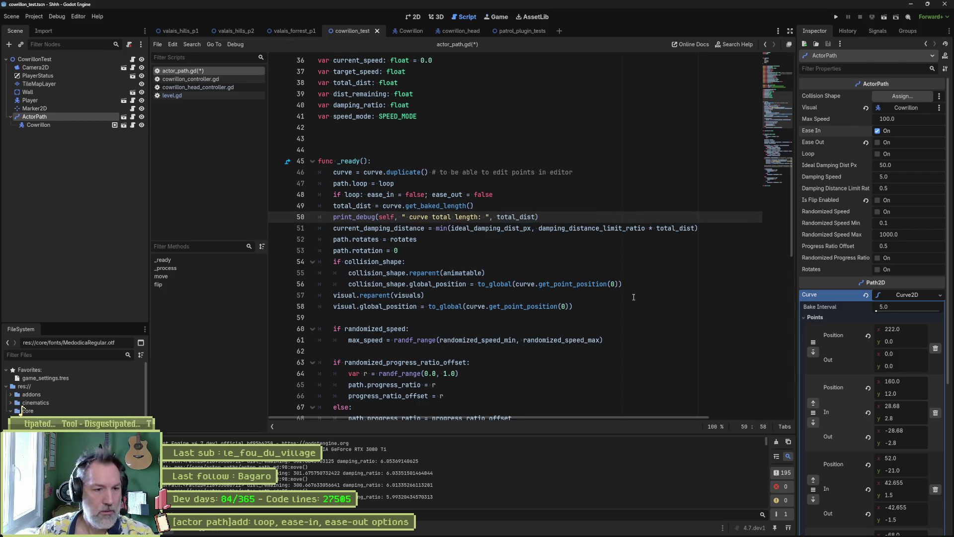
key("F6")
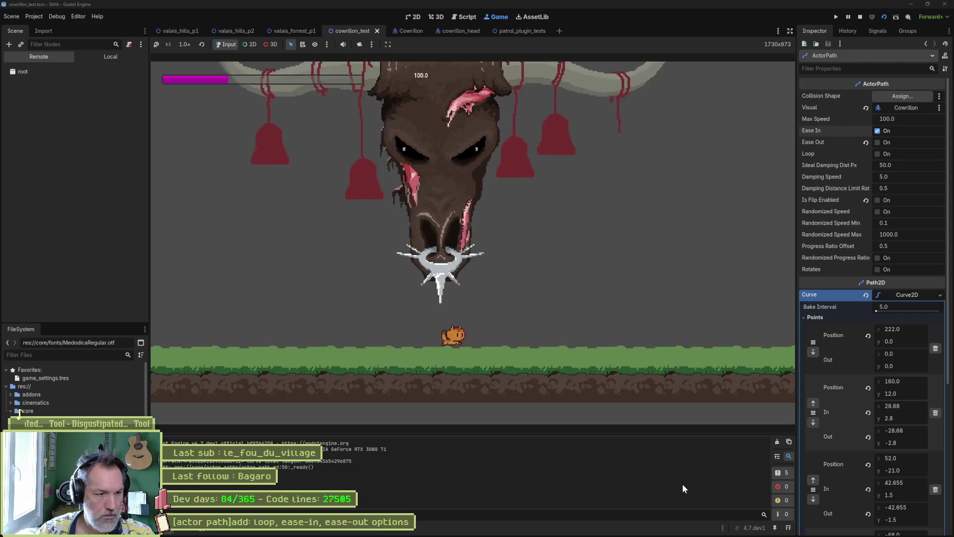
- Stop, rerun and stop the scene, then select the logged value 303.002319335938 in Output
key("F8")
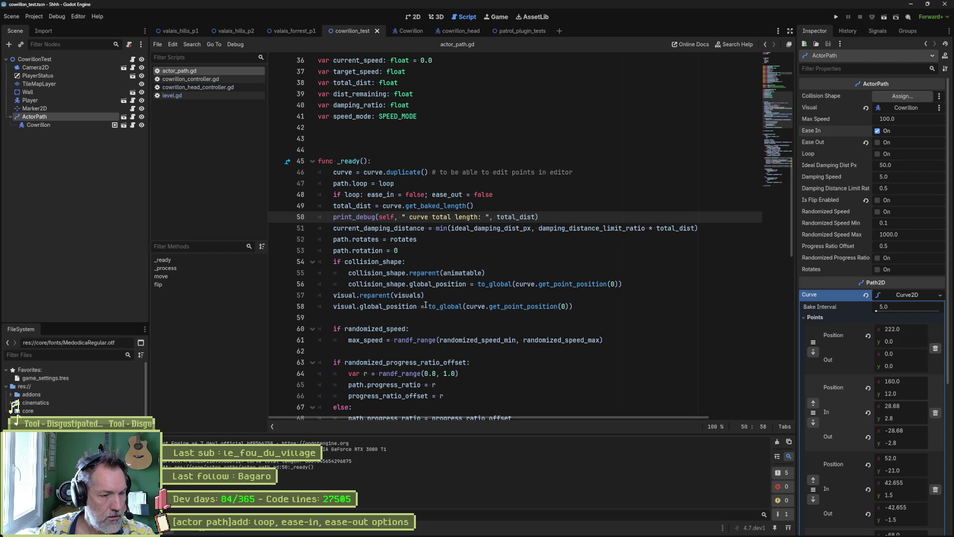
key("F6")
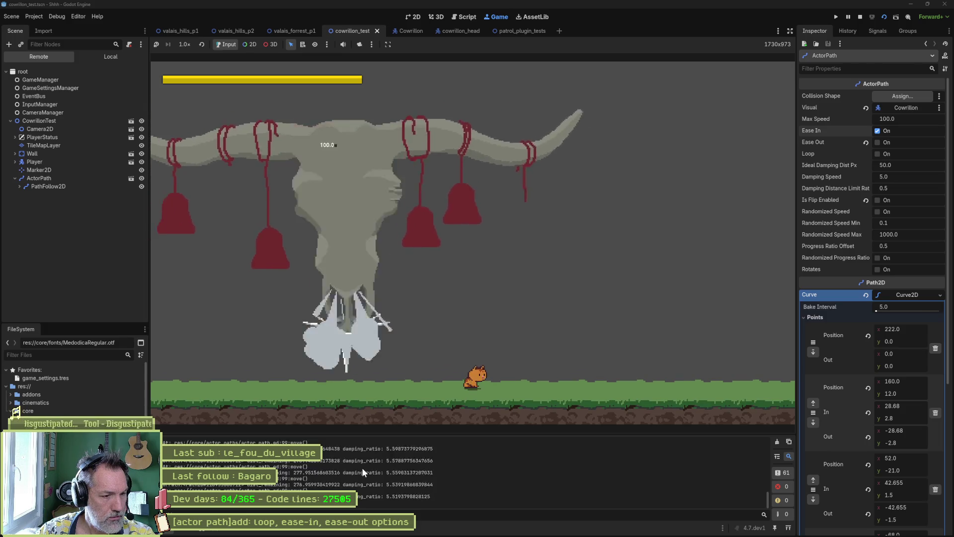
key("F8")
scroll(767, 489, "up", 15)
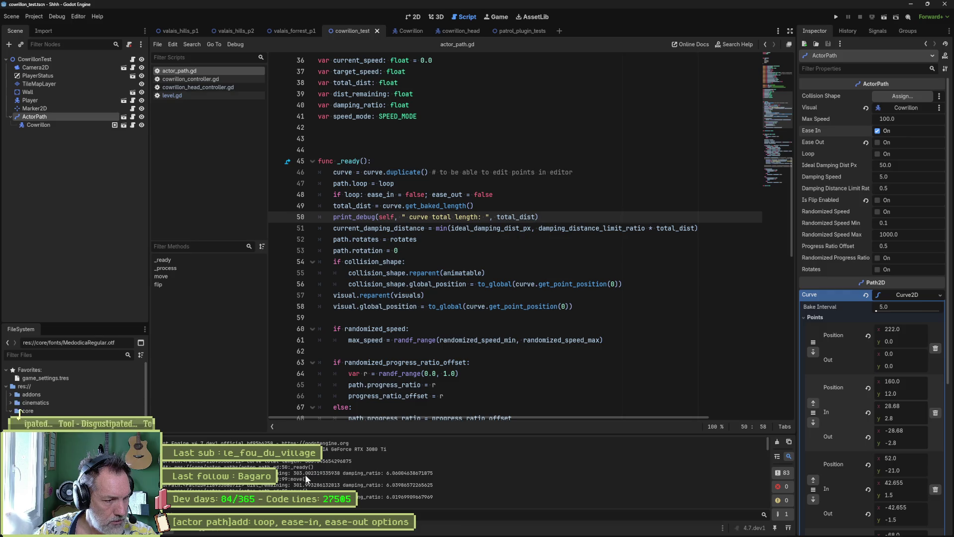
left_click_drag(293, 473, 340, 473)
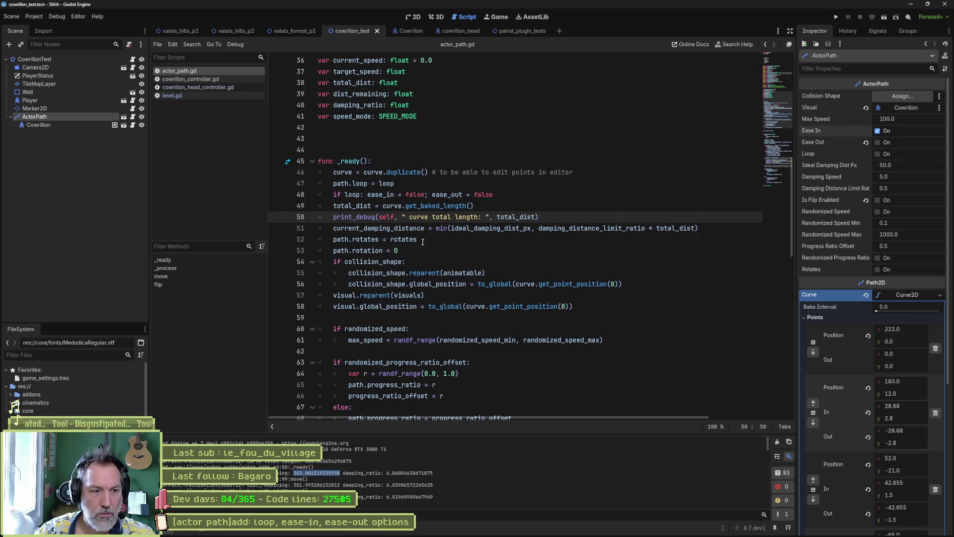
- Highlight every use of current_damping_distance in the script
scroll(417, 332, "down", 9)
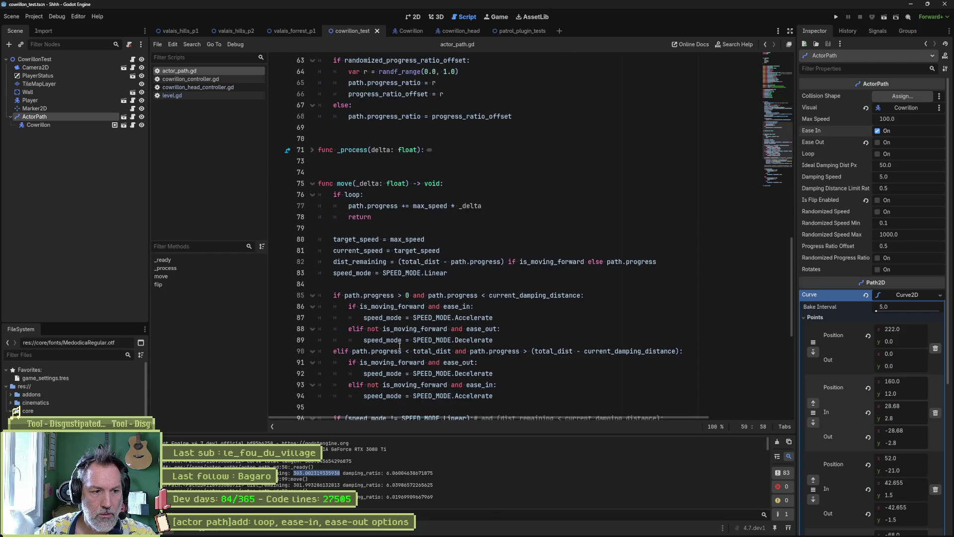
left_click(411, 341)
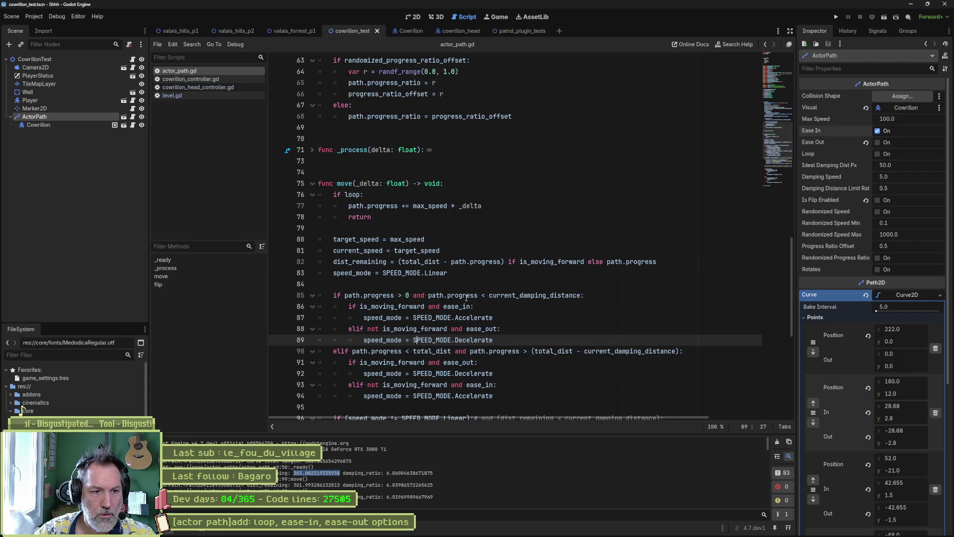
double_click(528, 295)
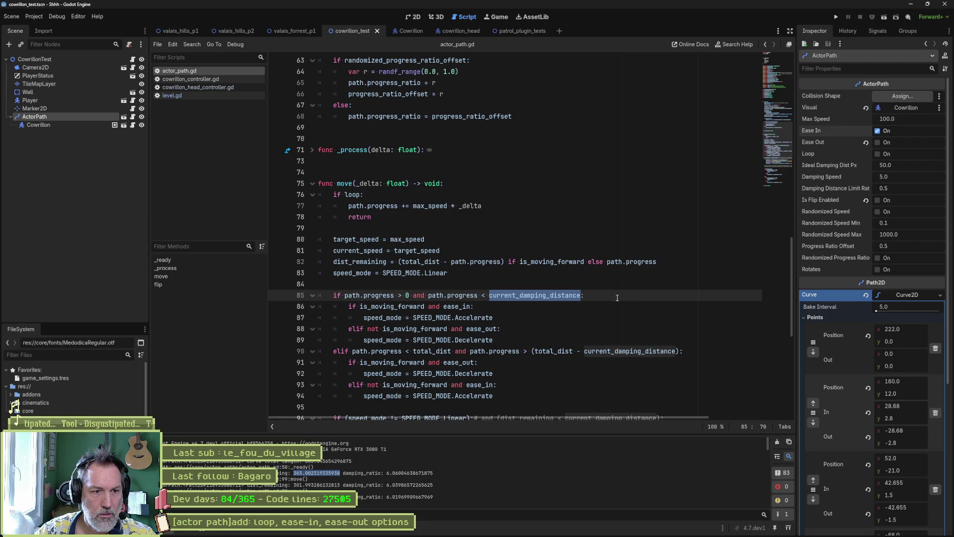
scroll(492, 268, "up", 10)
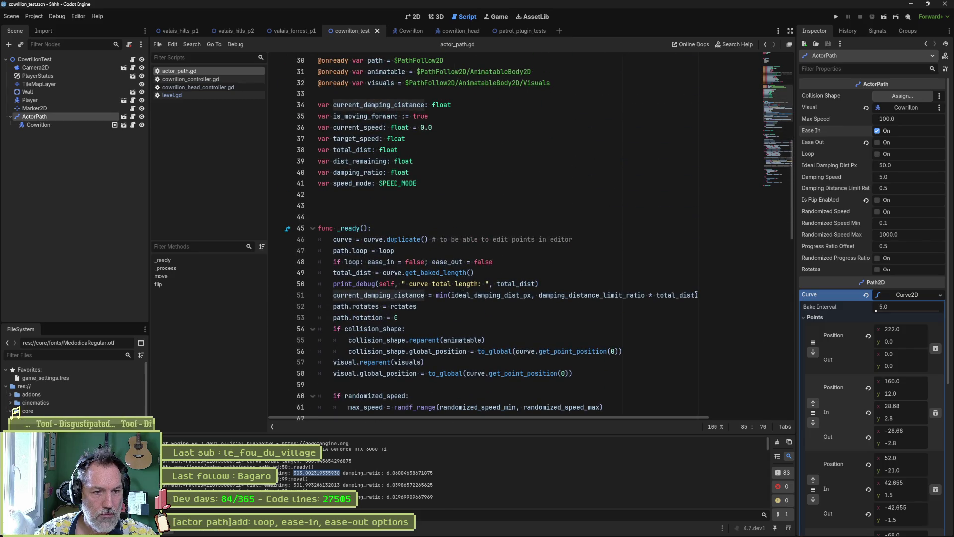
- Move the print below current_damping_distance, add a labelled current_damping_distance argument, then run and stop
left_click(614, 283)
key("alt+Down")
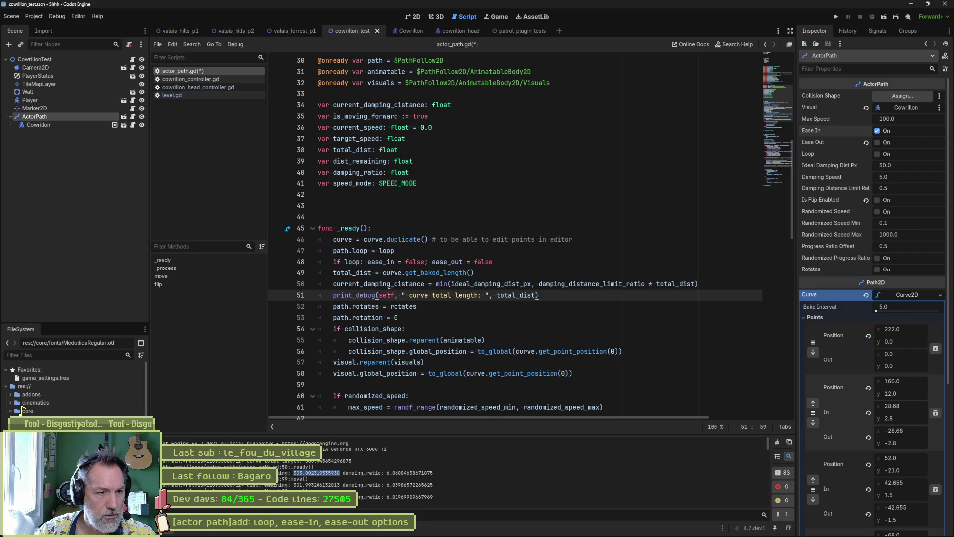
double_click(403, 285)
key("ctrl+c")
left_click(534, 296)
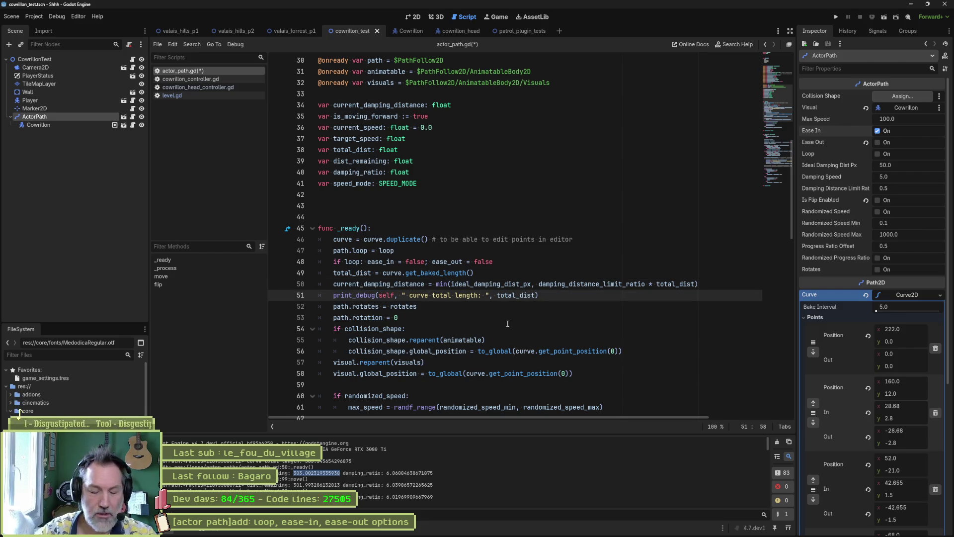
type(", \"")
key("ctrl+v")
type(": \"")
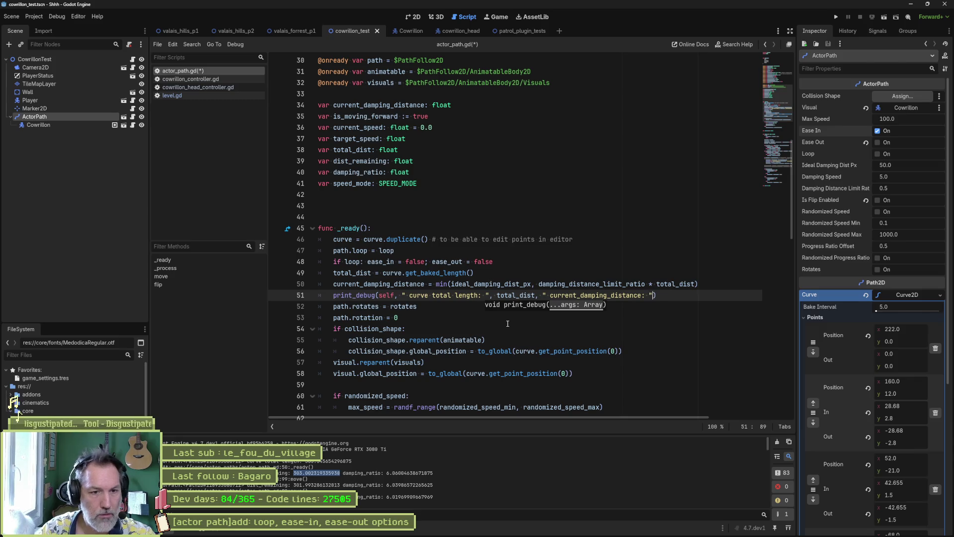
type(",")
key("ctrl+v")
key("F6")
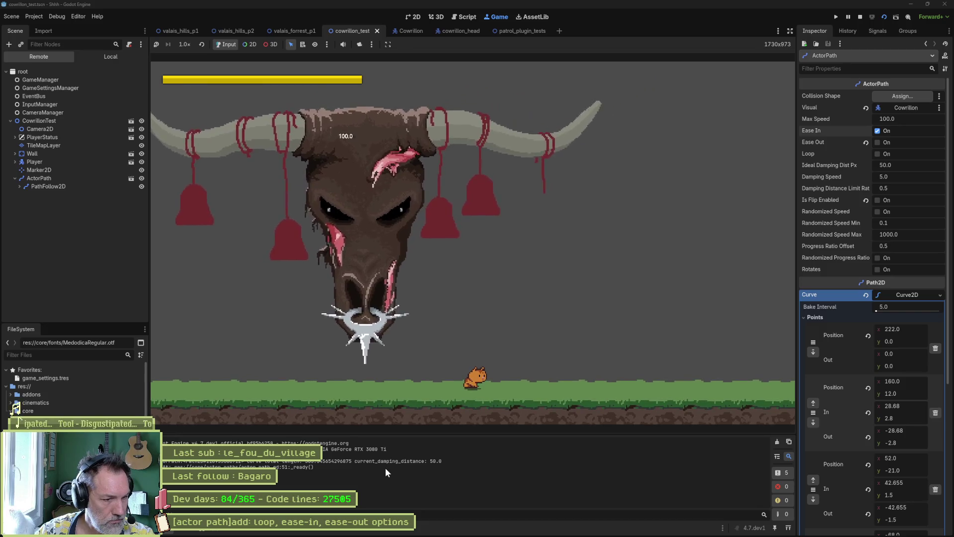
key("F8")
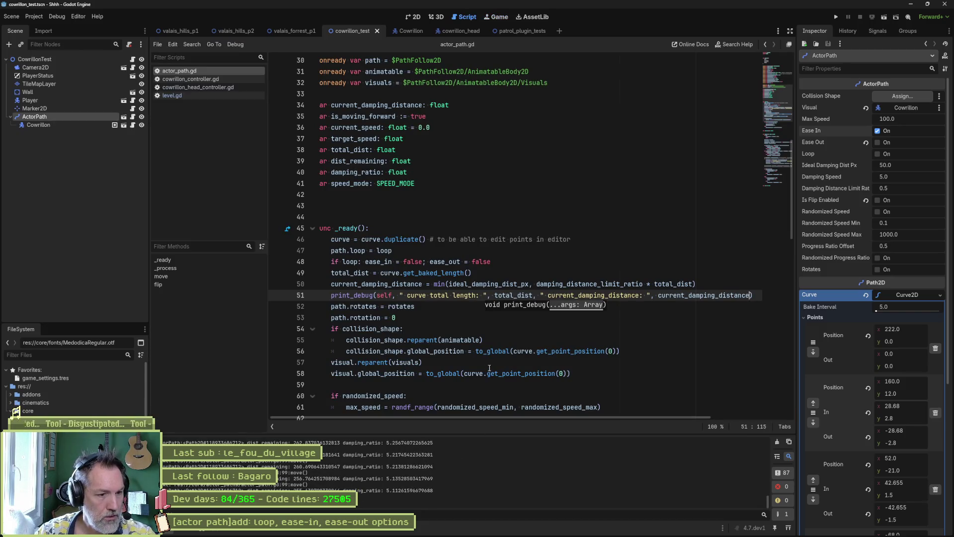
- Highlight the current_damping_distance uses in move()
scroll(532, 339, "down", 10)
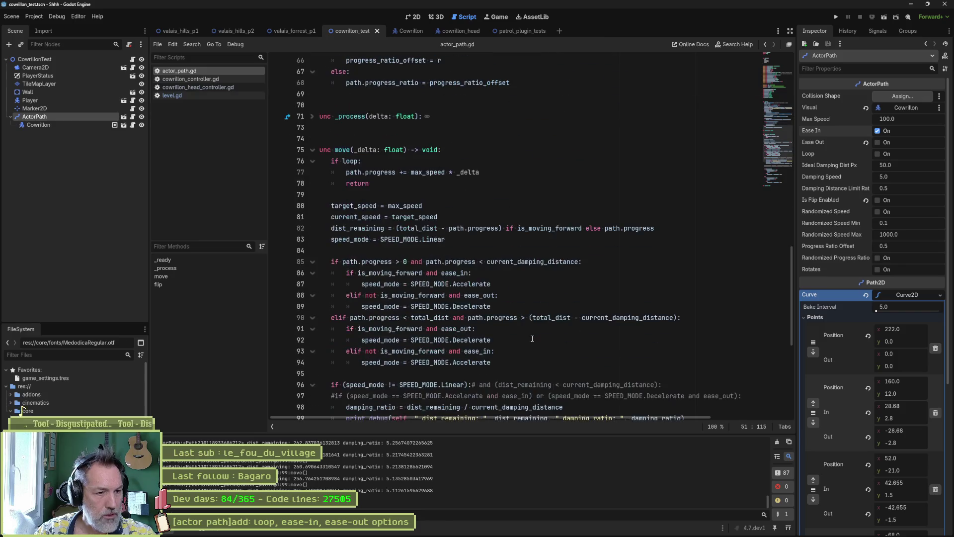
scroll(532, 338, "down", 3)
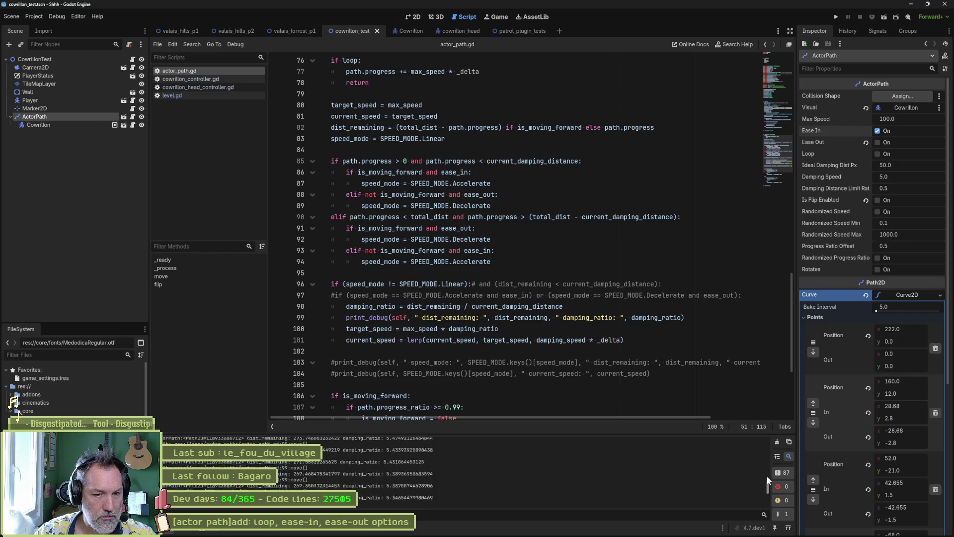
left_click_drag(766, 474, 766, 437)
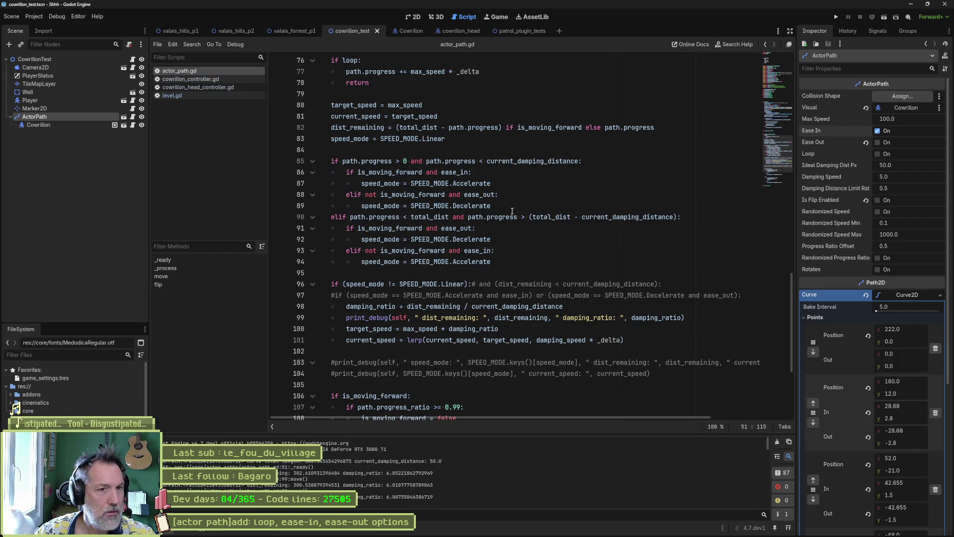
double_click(519, 162)
scroll(585, 232, "up", 2)
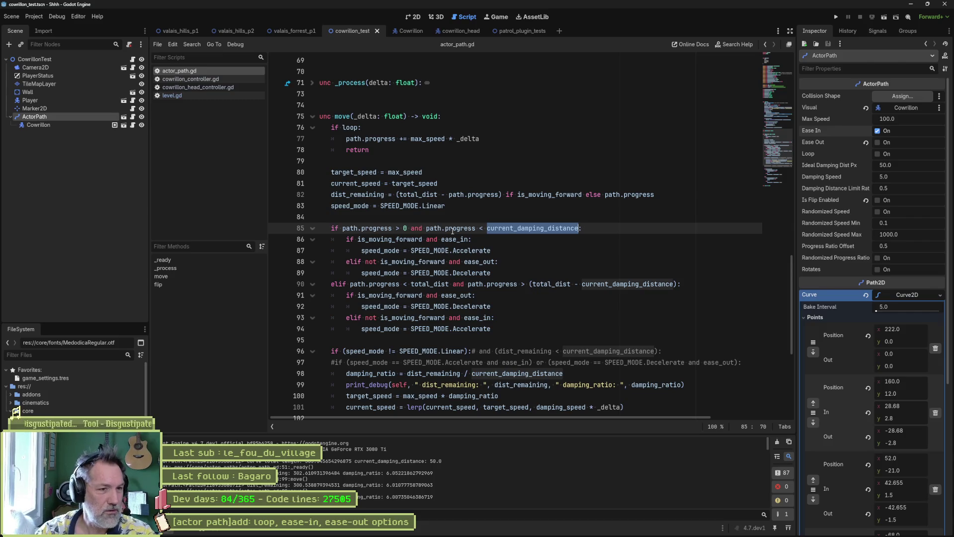
- Delete the path.progress > 0 check on line 85 and path.progress < total_dist on line 90
left_click(406, 229)
left_click_drag(342, 229, 410, 228)
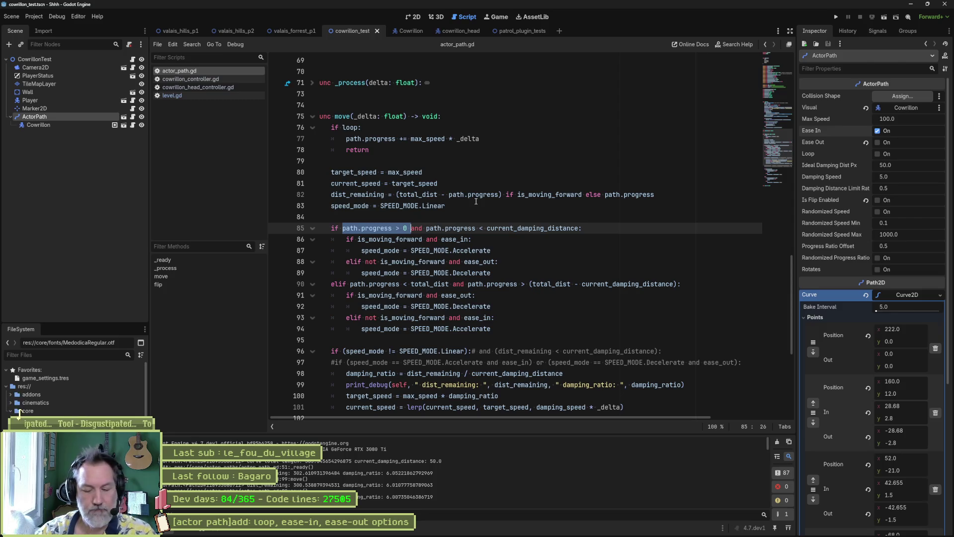
left_click(426, 229, "shift")
key("BackSpace")
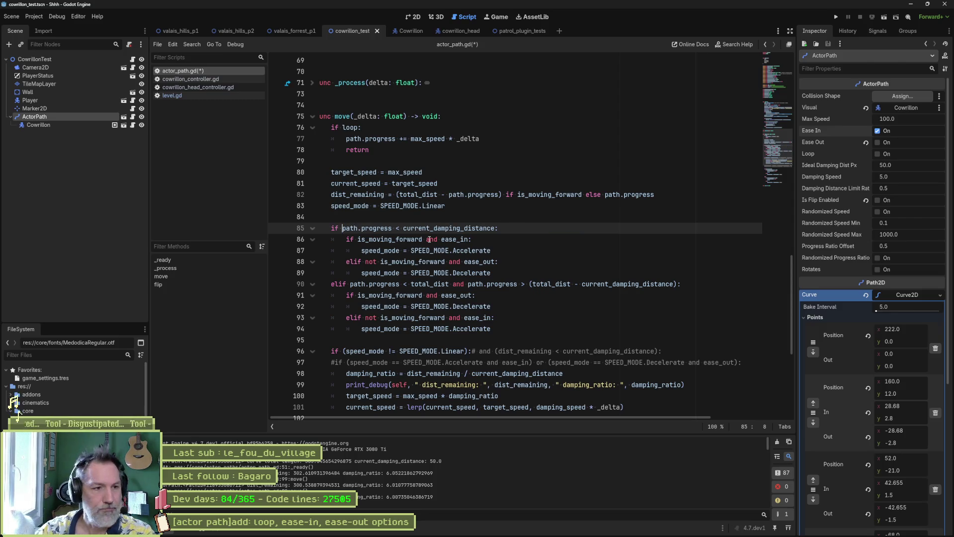
left_click_drag(350, 283, 469, 285)
key("BackSpace")
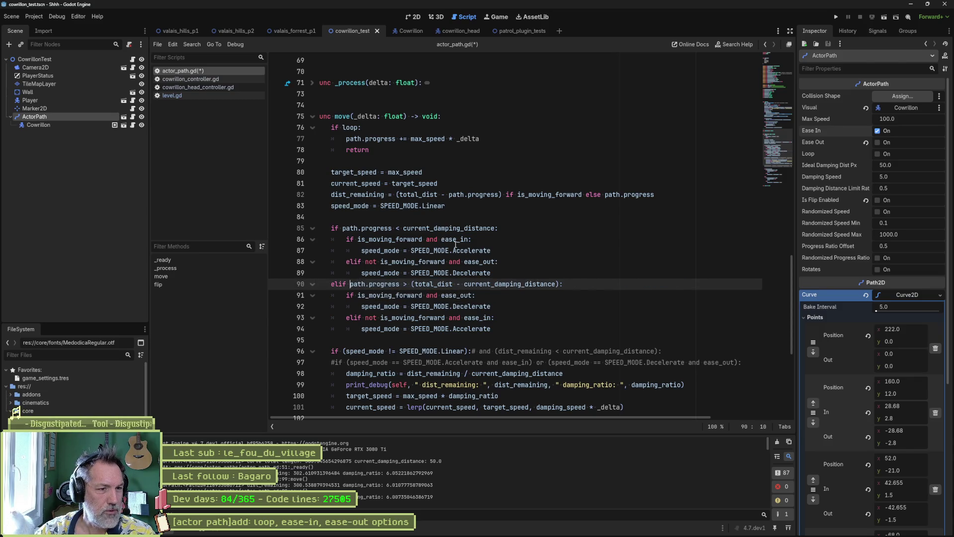
- Review current_damping_distance and is_moving_forward in the start-damping branch, ending at the ease_in condition
double_click(484, 229)
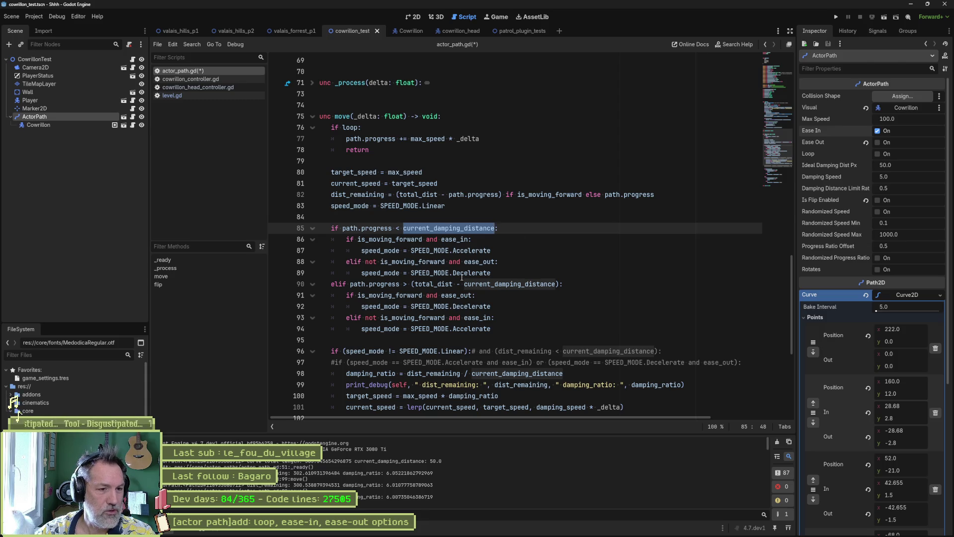
mouse_move(472, 266)
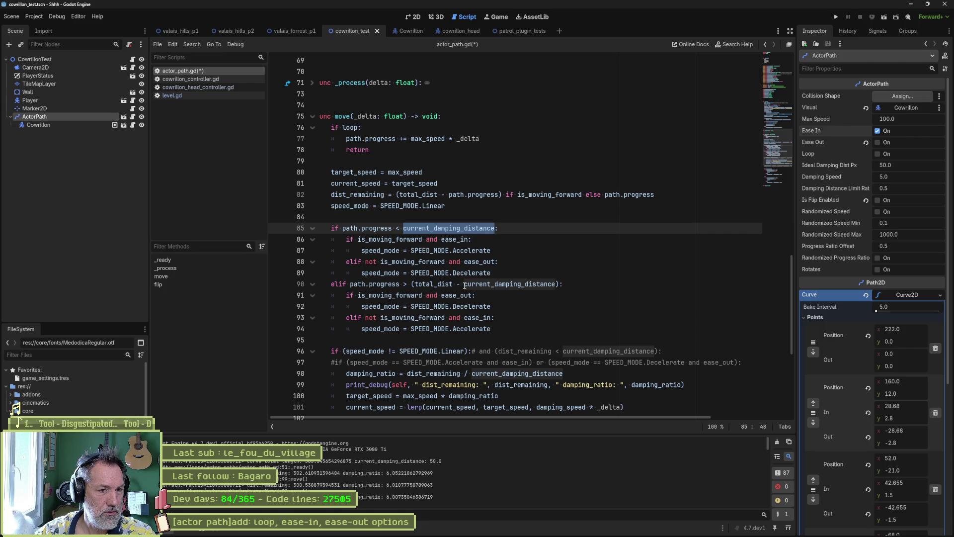
mouse_move(463, 292)
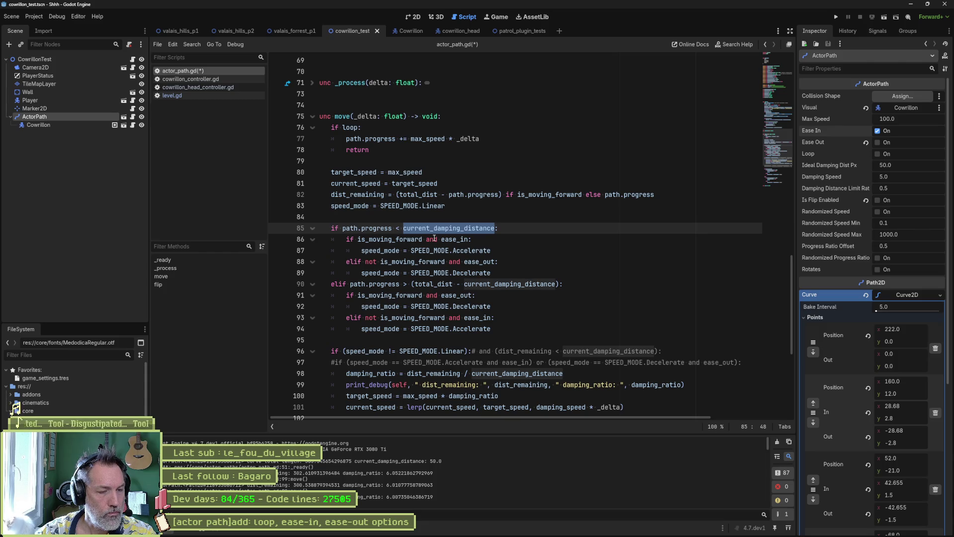
mouse_move(390, 228)
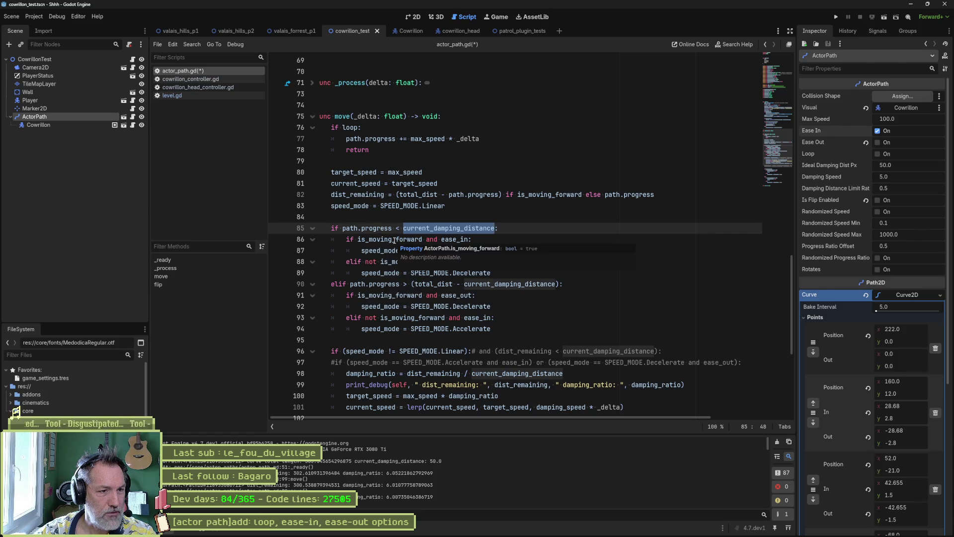
double_click(394, 239)
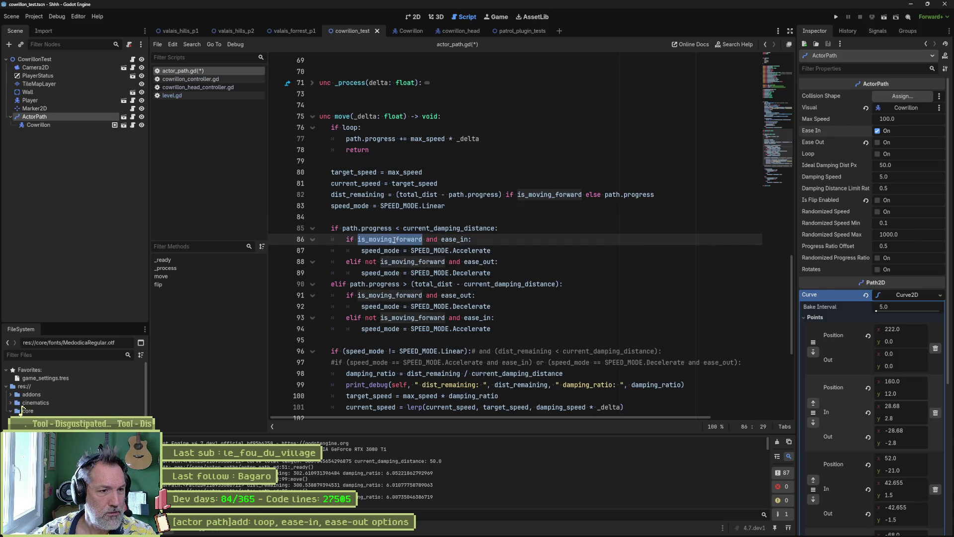
left_click(470, 239)
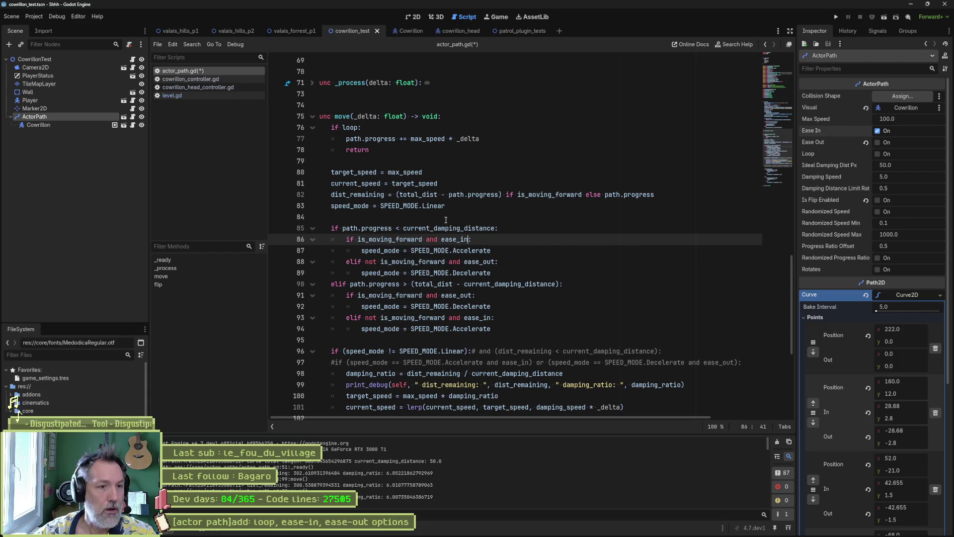
mouse_move(606, 533)
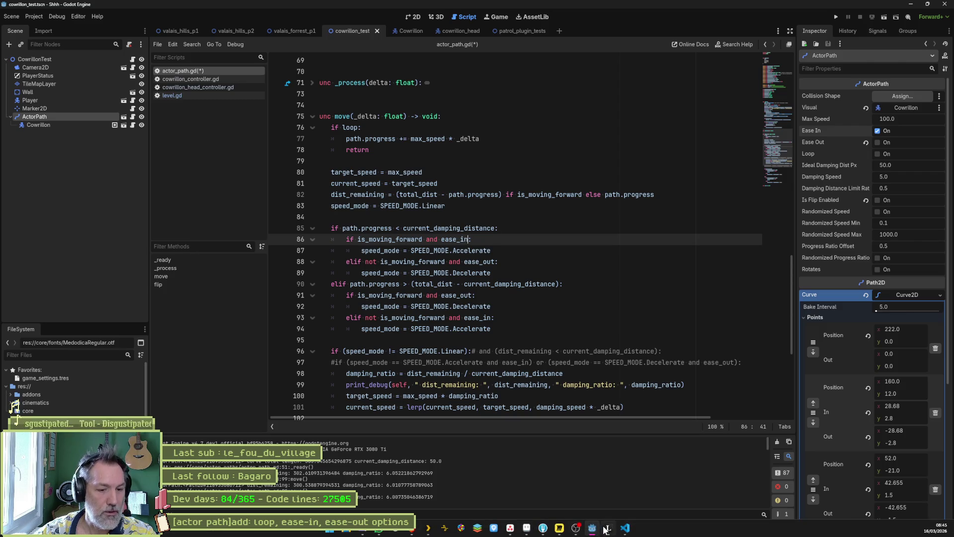
left_click(650, 489)
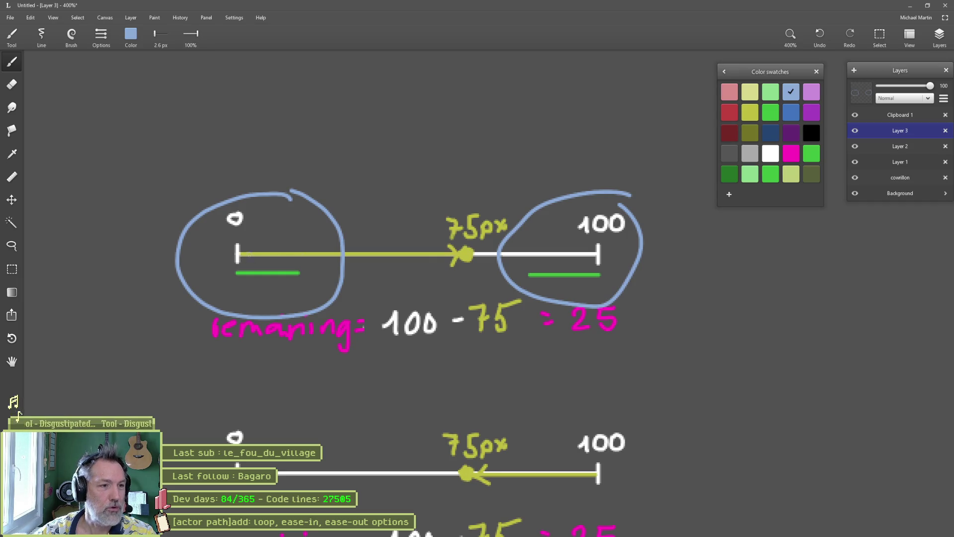
key("alt+Tab")
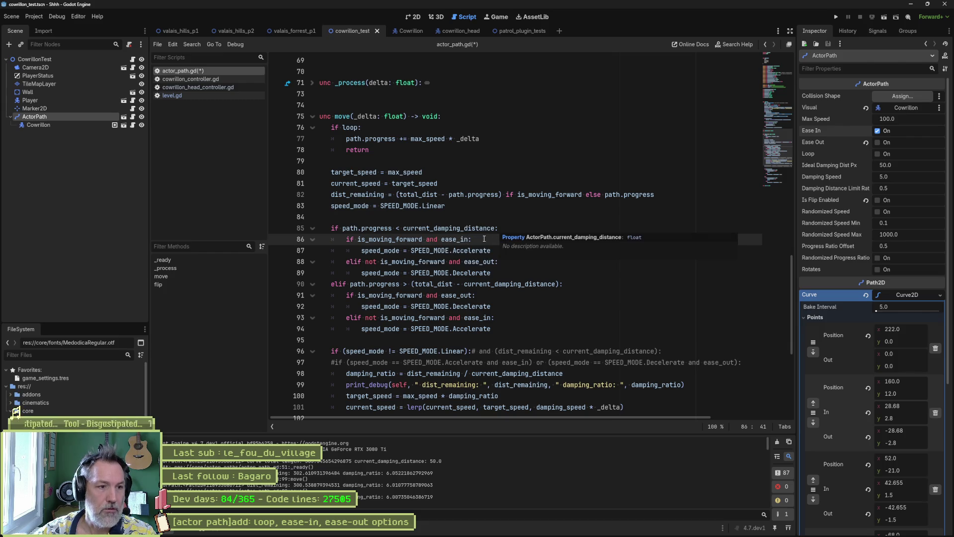
- Append 'and (path.progress > 0 and path.progress < total_dist-current_damping_distance)' to line 86
type("and (")
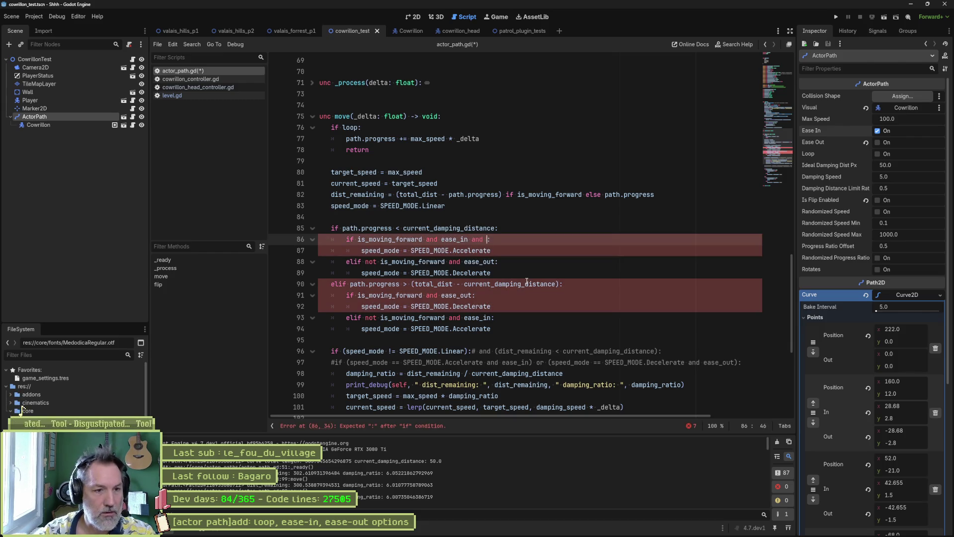
type("path.progr")
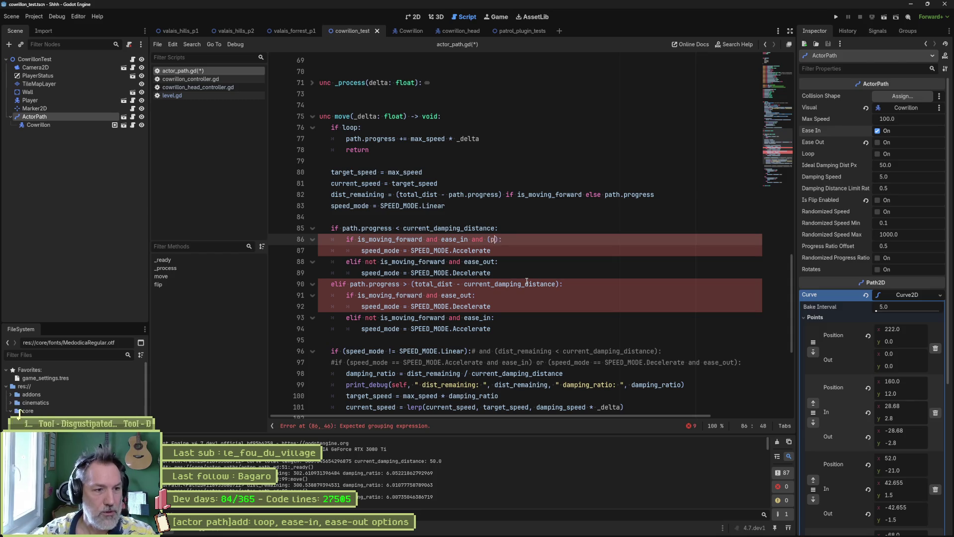
key("Return")
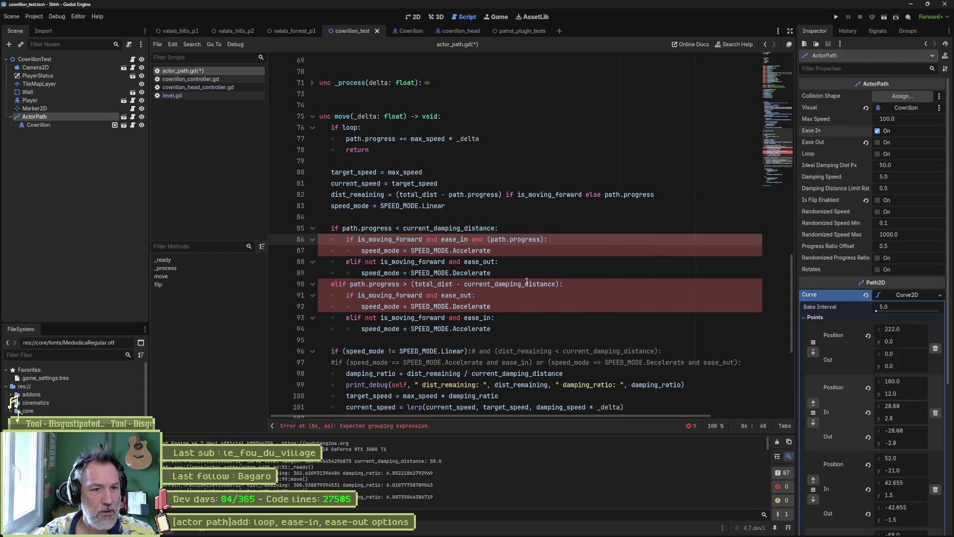
type("<")
key("BackSpace")
type("> 0")
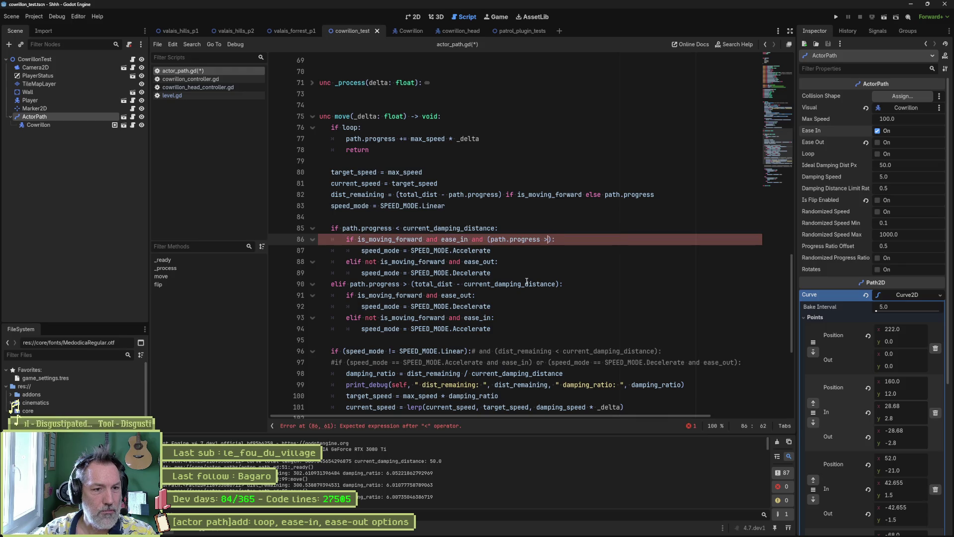
type(" and ")
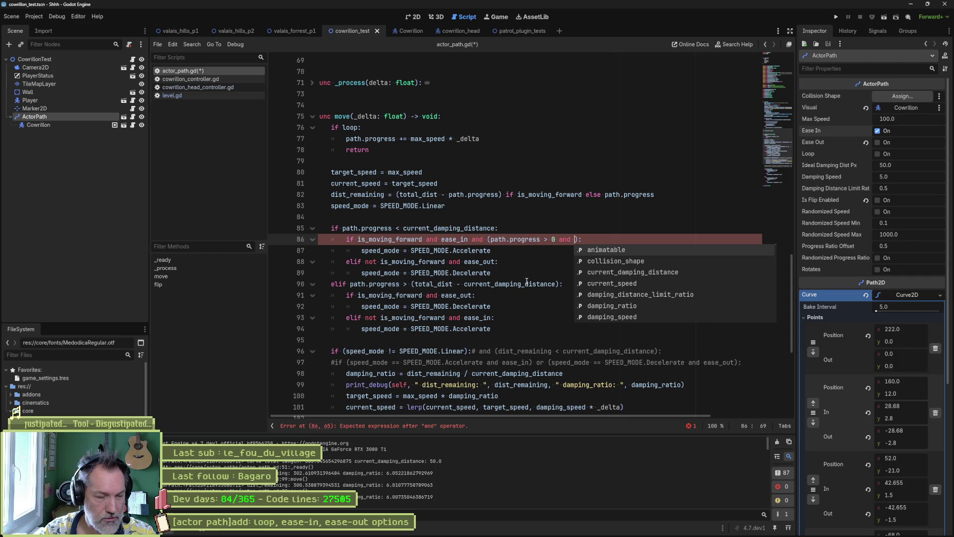
type("path.progress ")
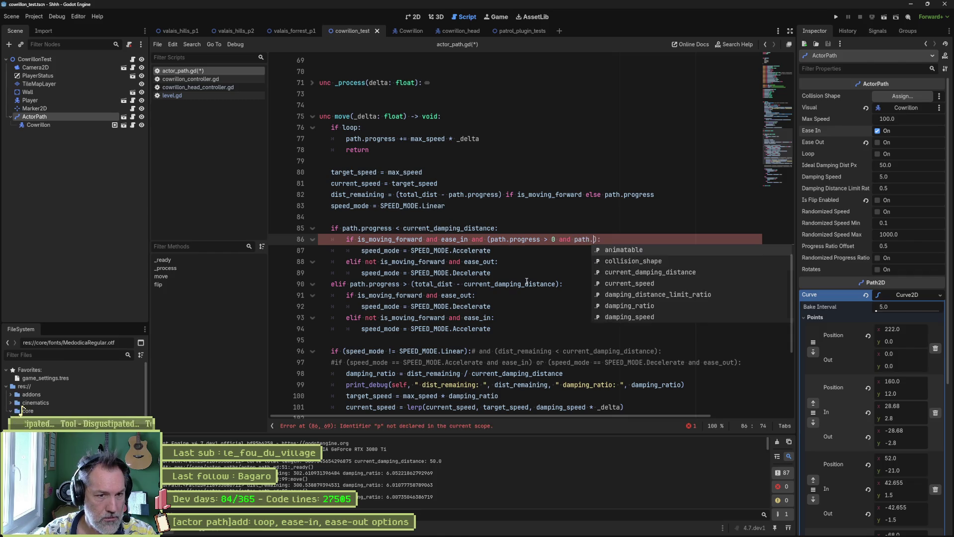
type("< ")
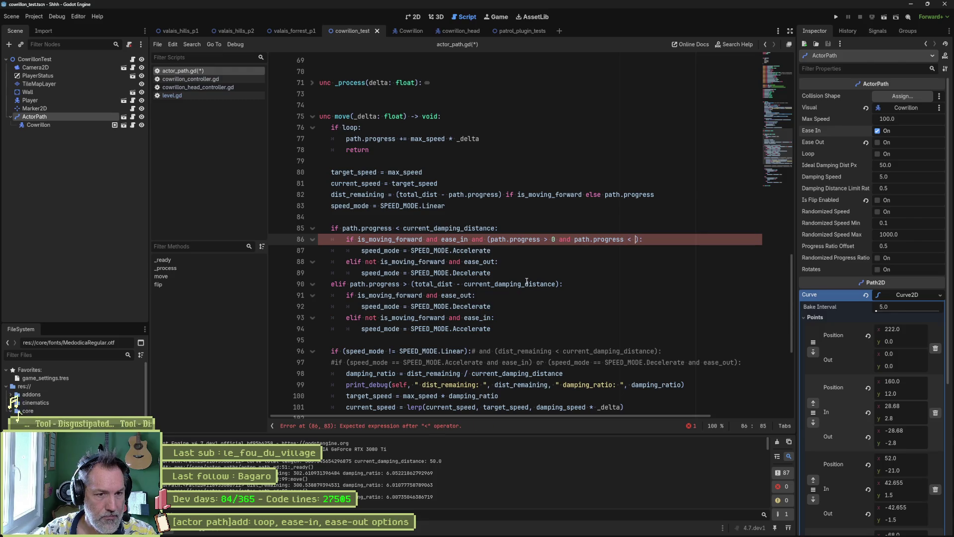
type("to")
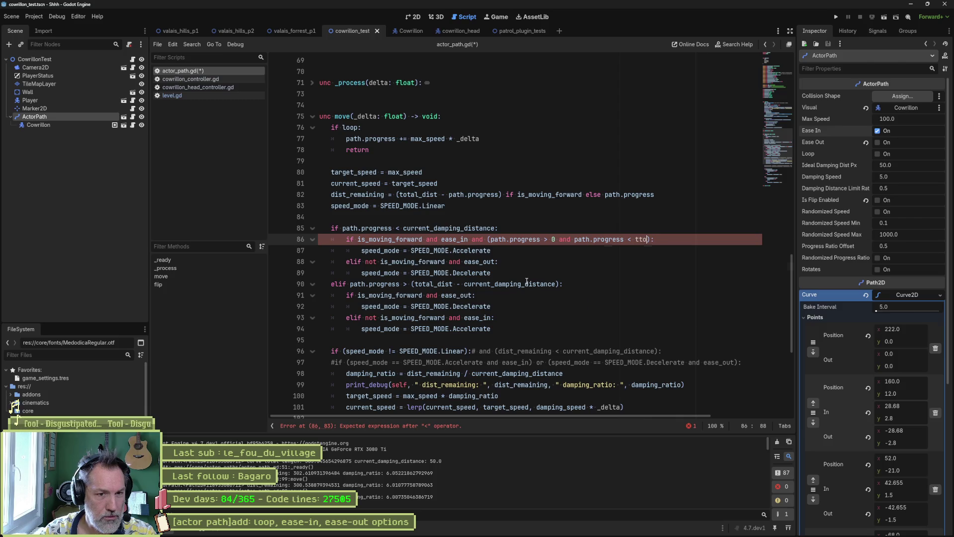
key("Return")
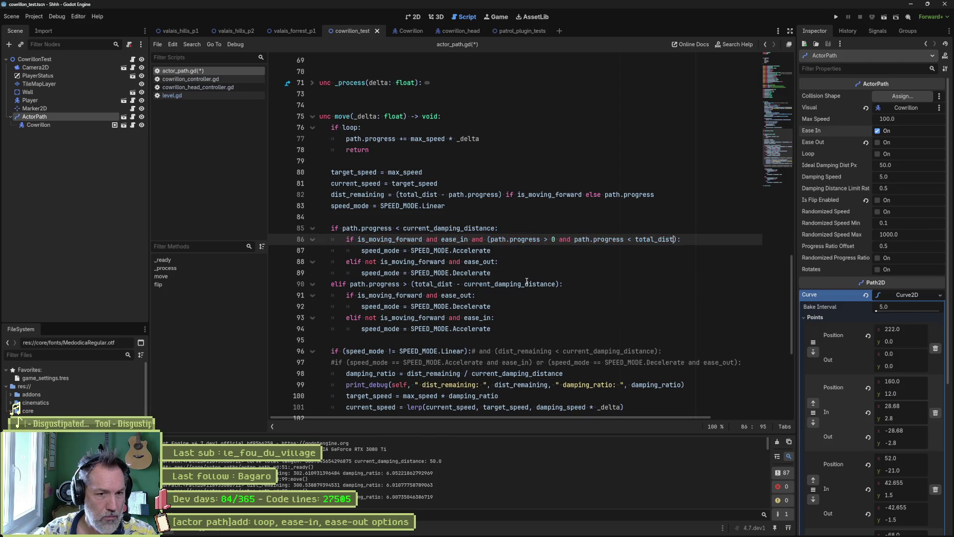
type("-")
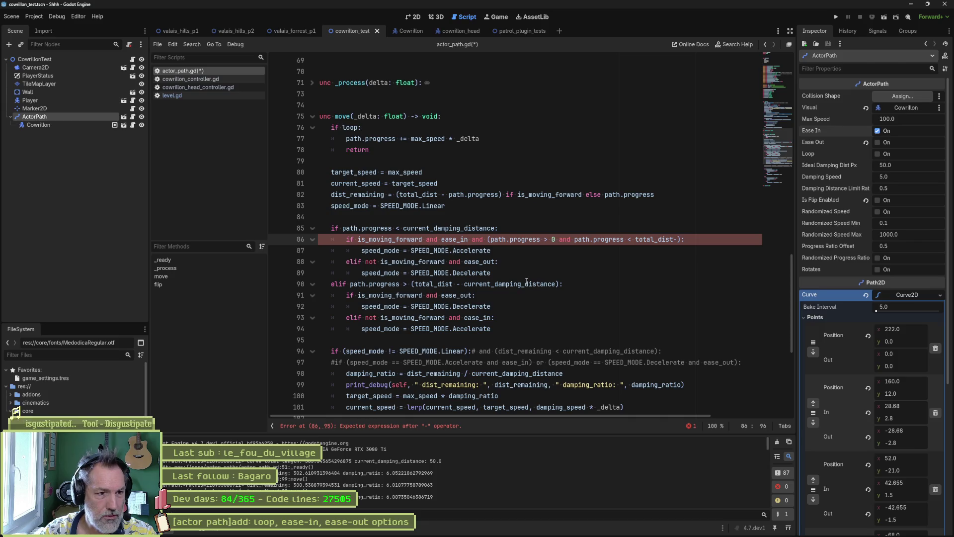
type("curr")
key("Return")
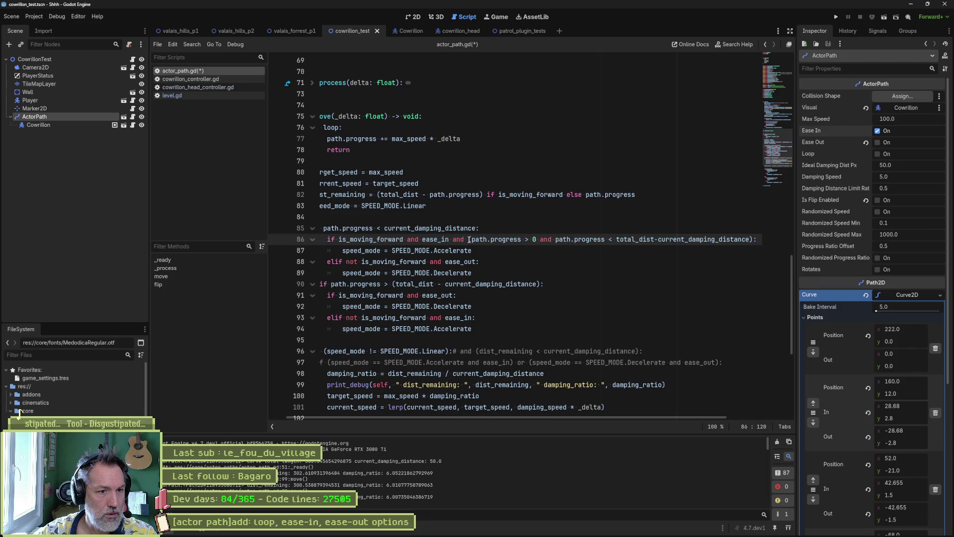
left_click_drag(470, 239, 751, 240)
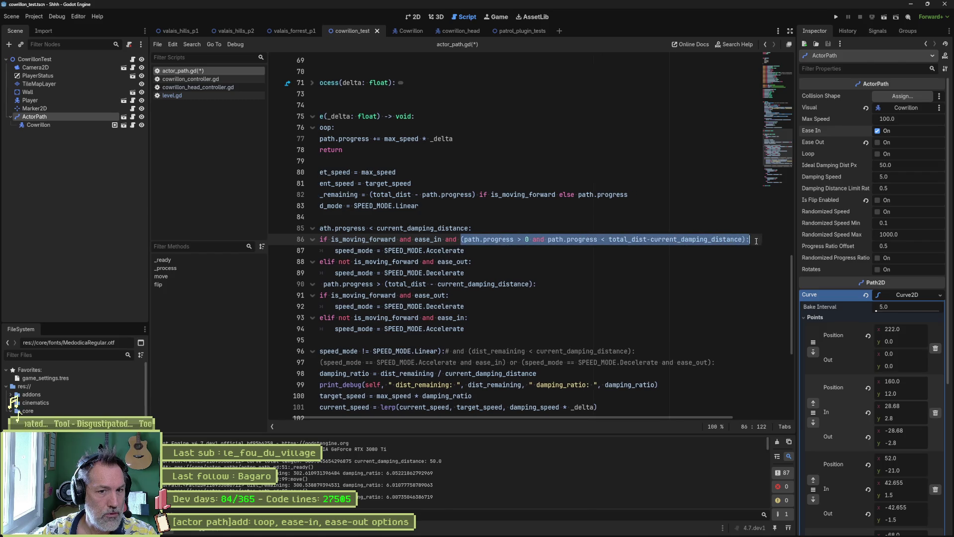
left_click_drag(621, 415, 591, 421)
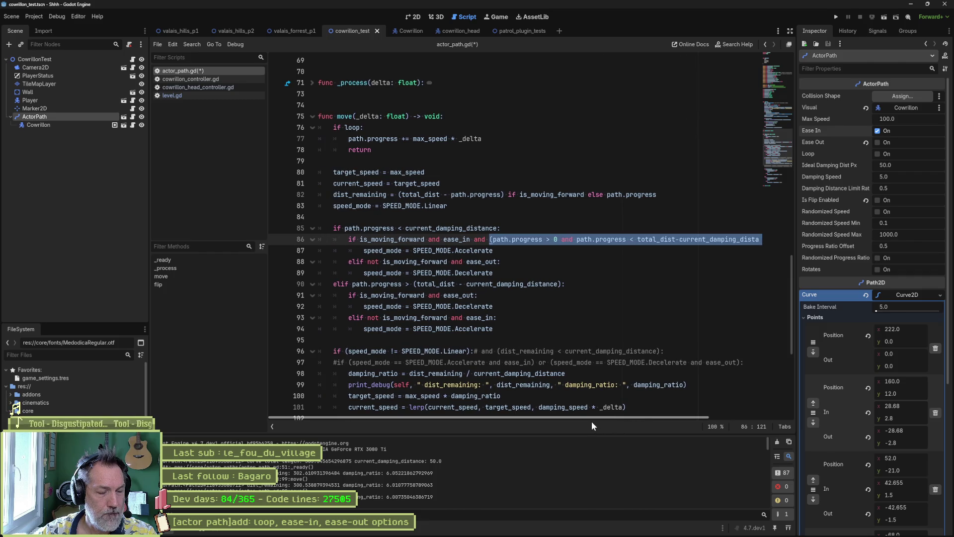
- Add the comment '# in the begining damping area' above the first damping branch
key("ctrl+z")
key("ctrl+z")
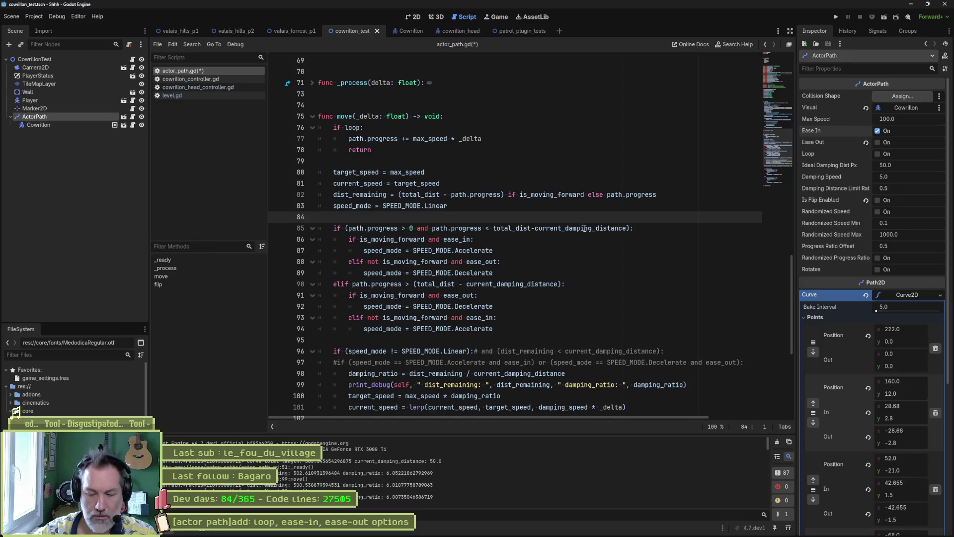
type("#")
key("Tab")
type("# ")
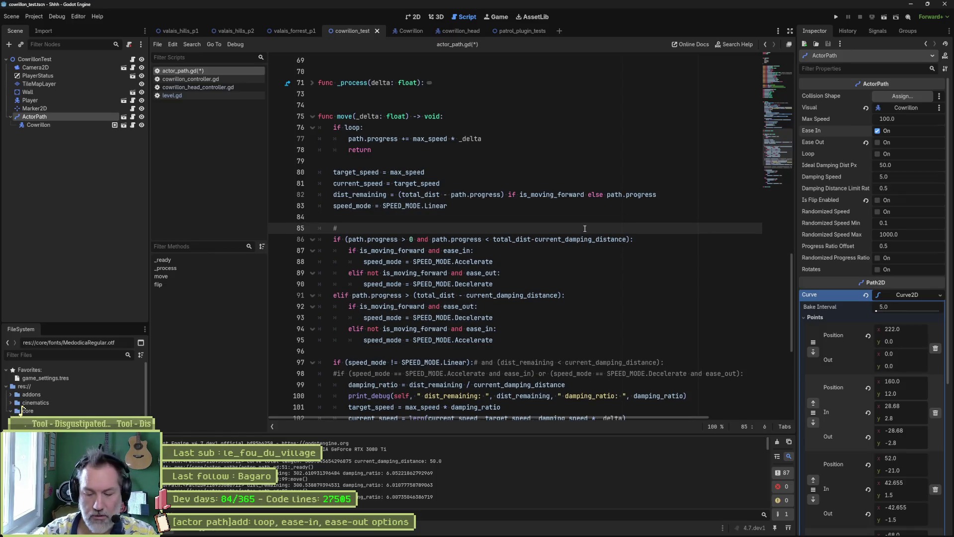
type("in")
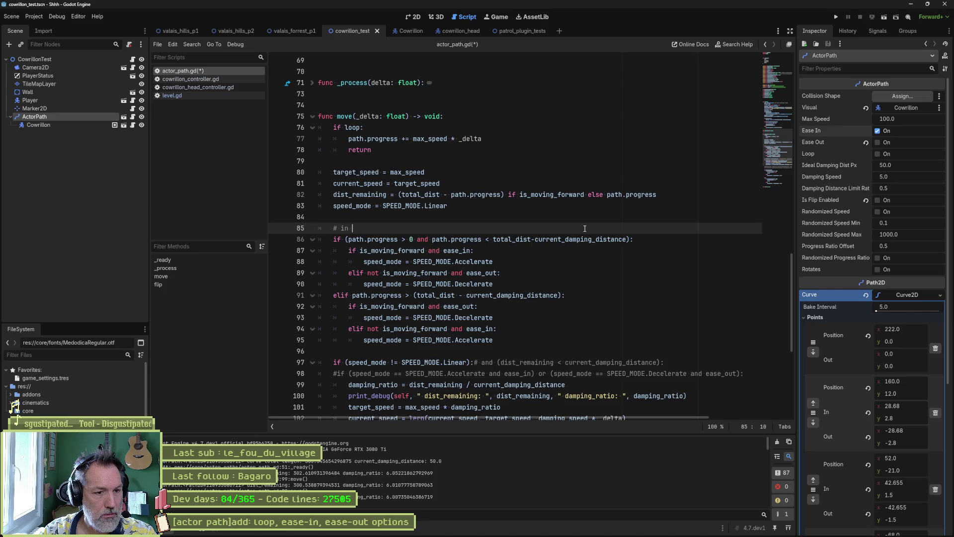
type("begining ")
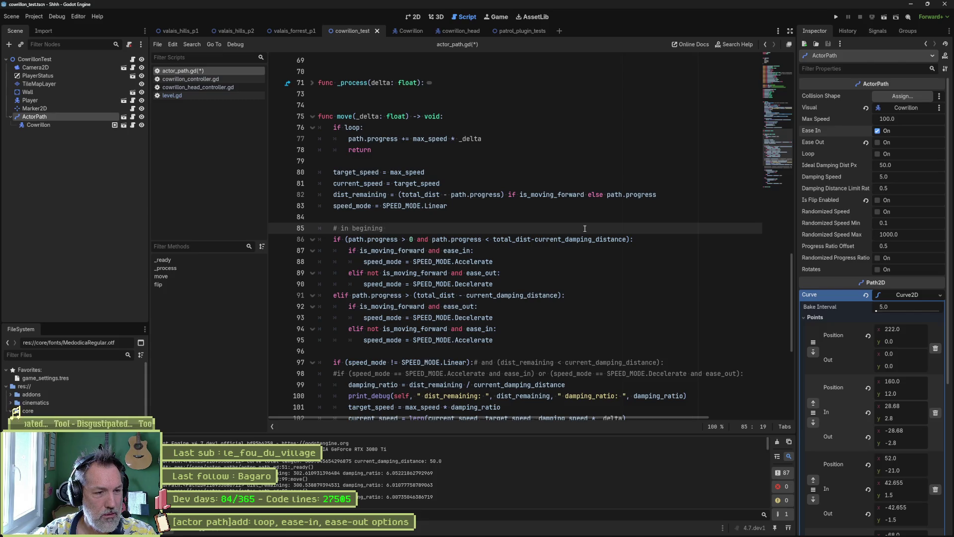
type("damping ")
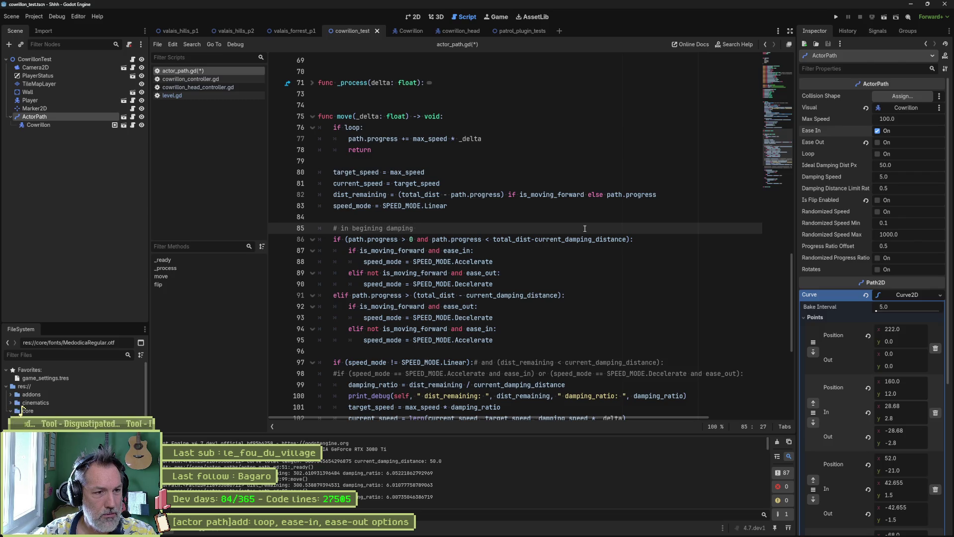
type("area")
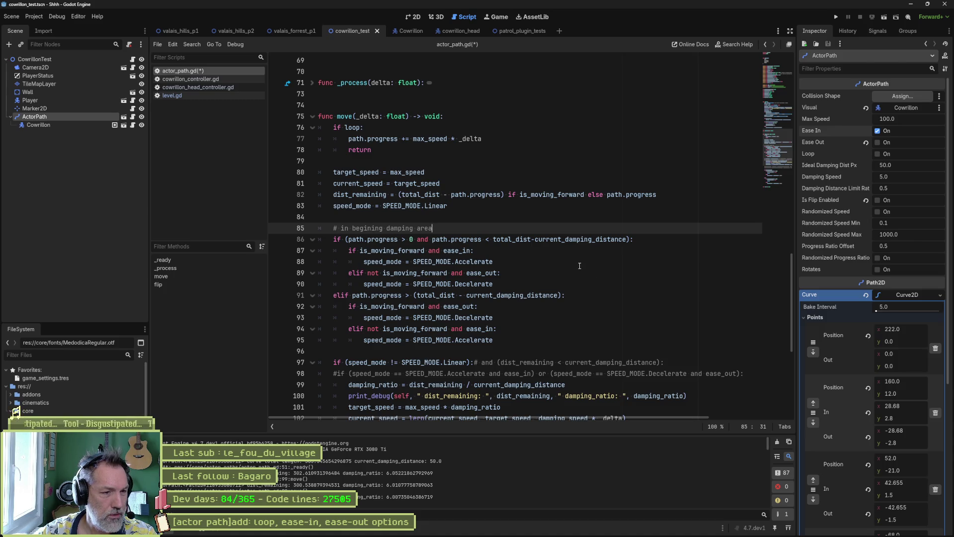
left_click(352, 228)
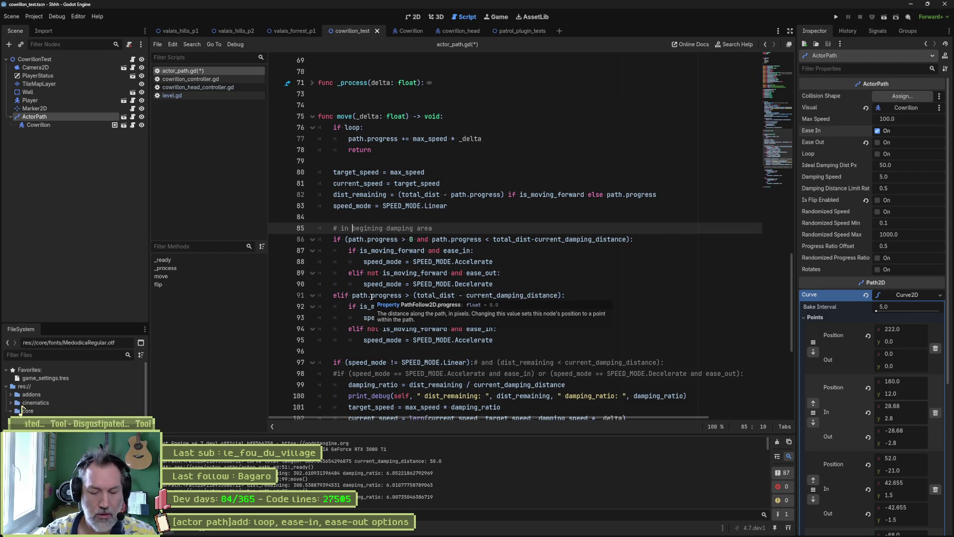
type("the")
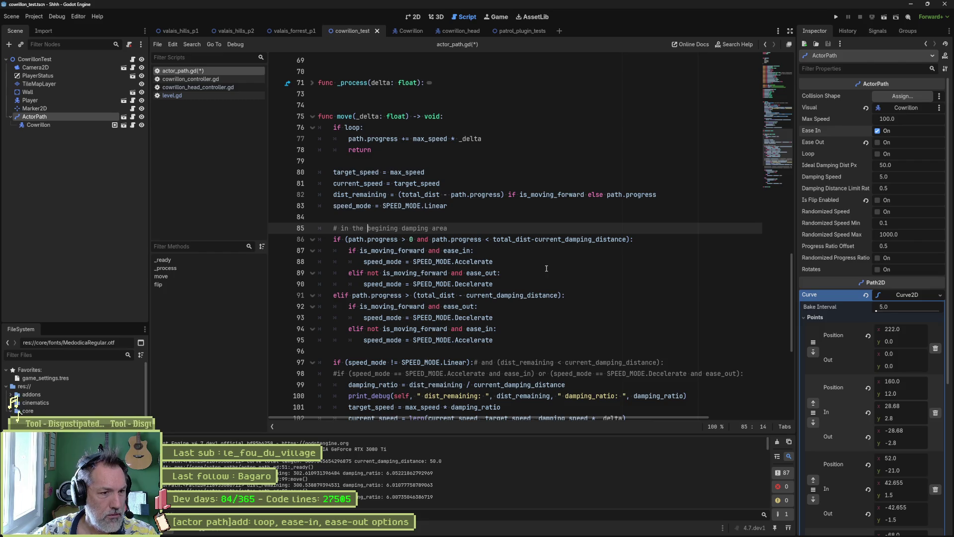
left_click(534, 285)
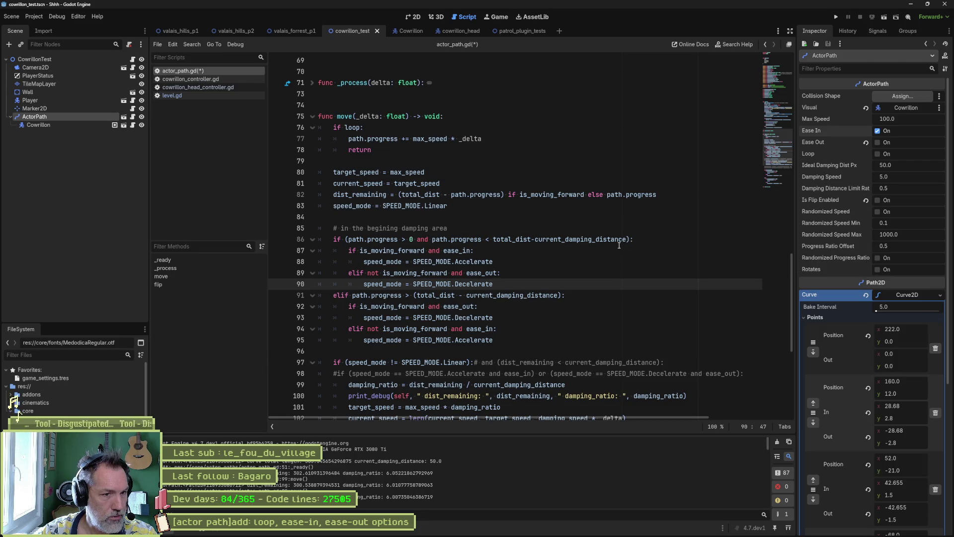
left_click(493, 239)
- Delete 'total_dist-' so the start-area condition compares path.progress with current_damping_distance alone
left_click_drag(493, 239, 535, 239)
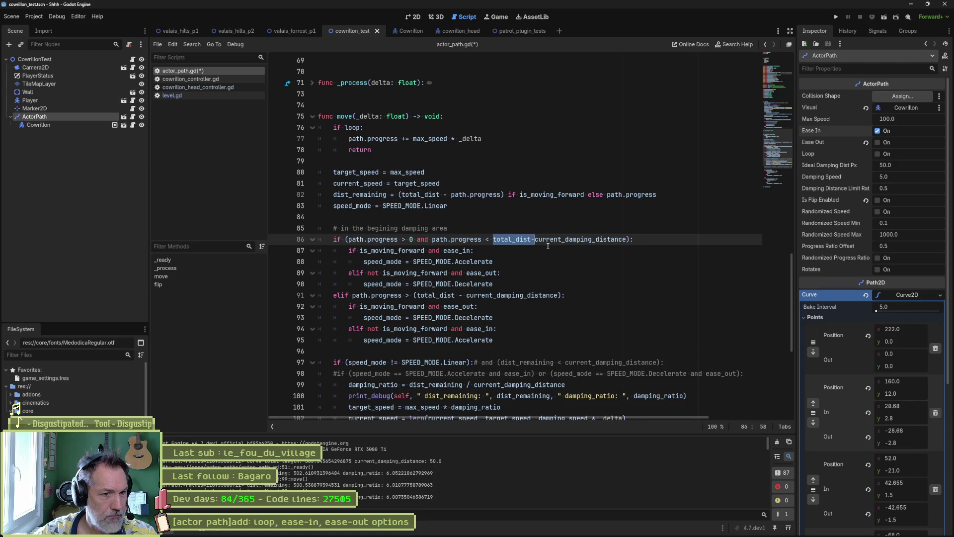
key("Delete")
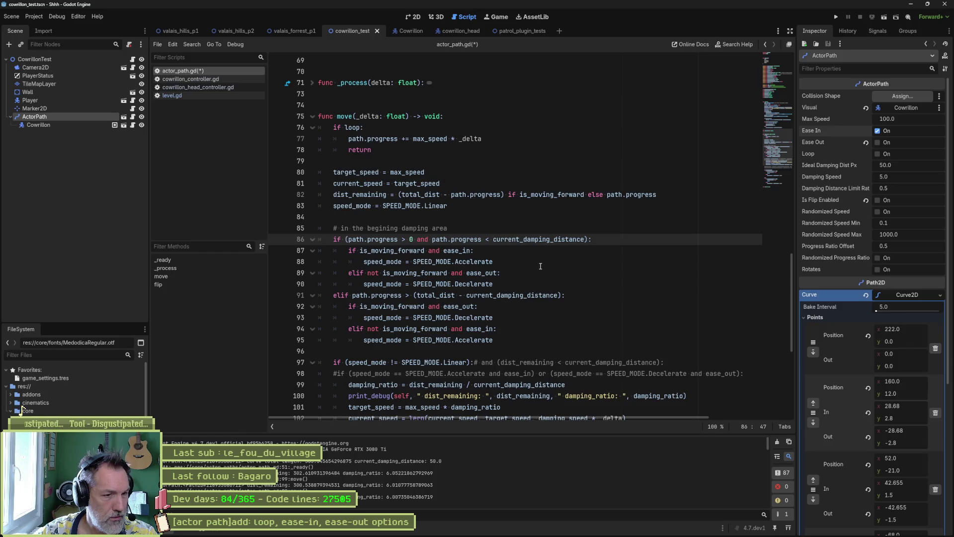
left_click(499, 250)
- Try removing the ease_in check and unindenting the branches, then undo to restore the nesting
key("ctrl+shift+k")
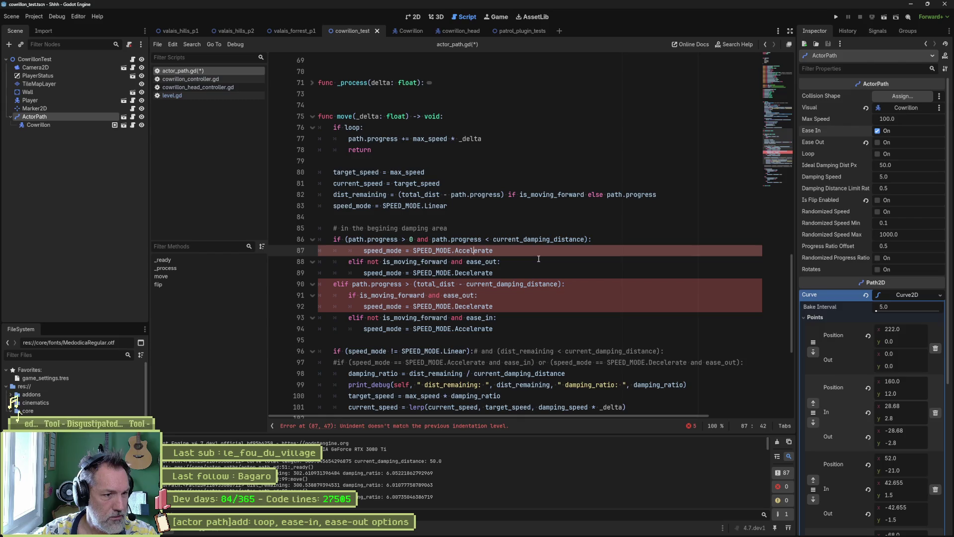
key("shift+Tab")
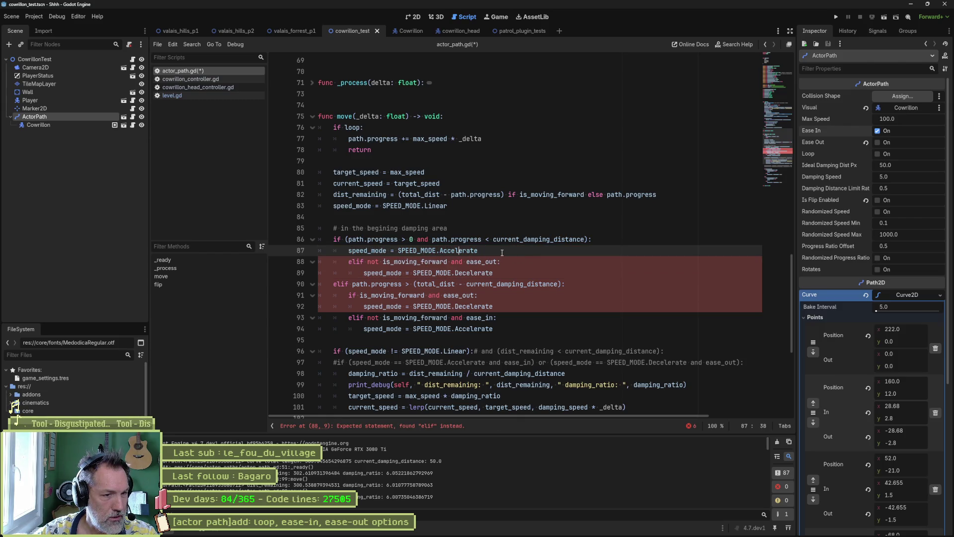
key("End")
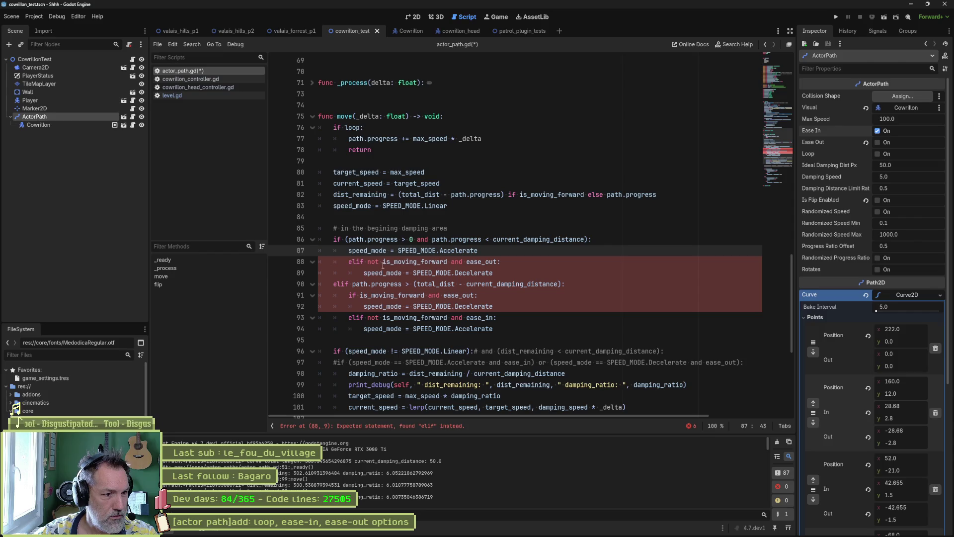
key("shift+Down")
key("shift+Down")
key("shift+Tab")
left_click(511, 252)
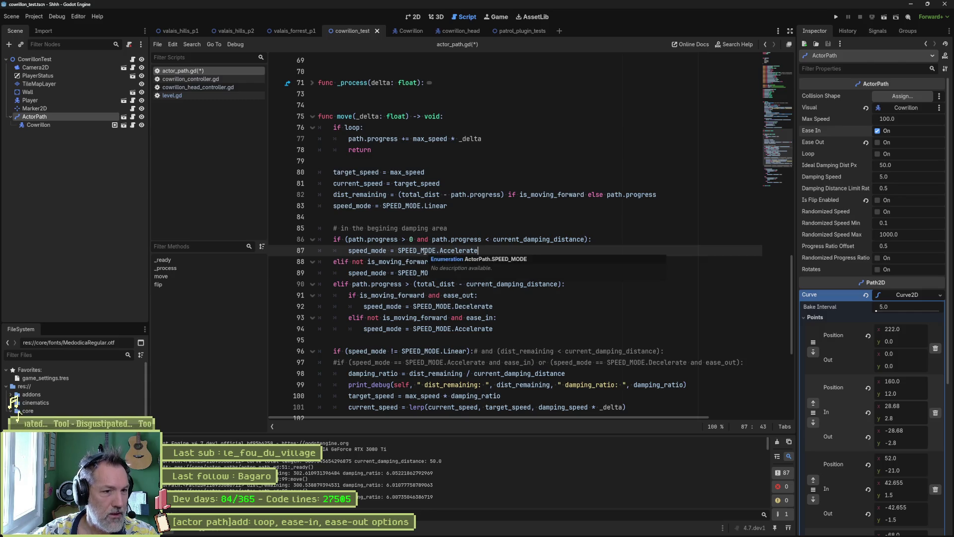
key("ctrl+z")
key("ctrl+z")
key("ctrl+z")
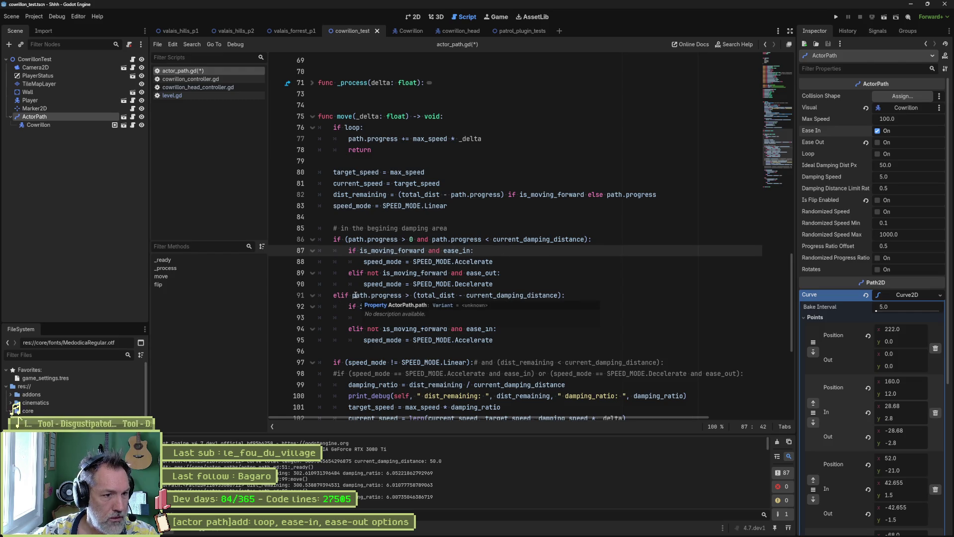
- Trim the start-damping condition on line 86 to path.progress < current_damping_distance and run the scene
left_click_drag(352, 295, 411, 295)
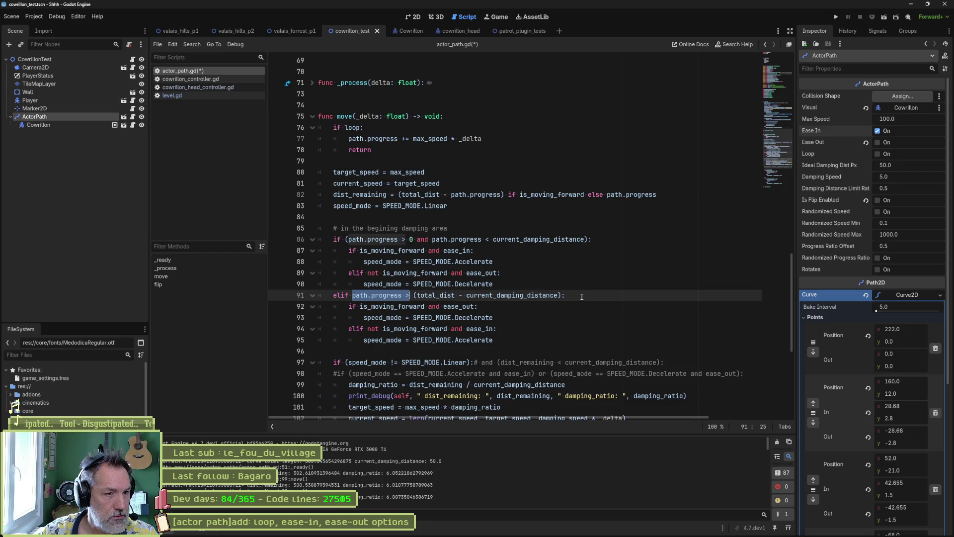
left_click_drag(432, 240, 349, 241)
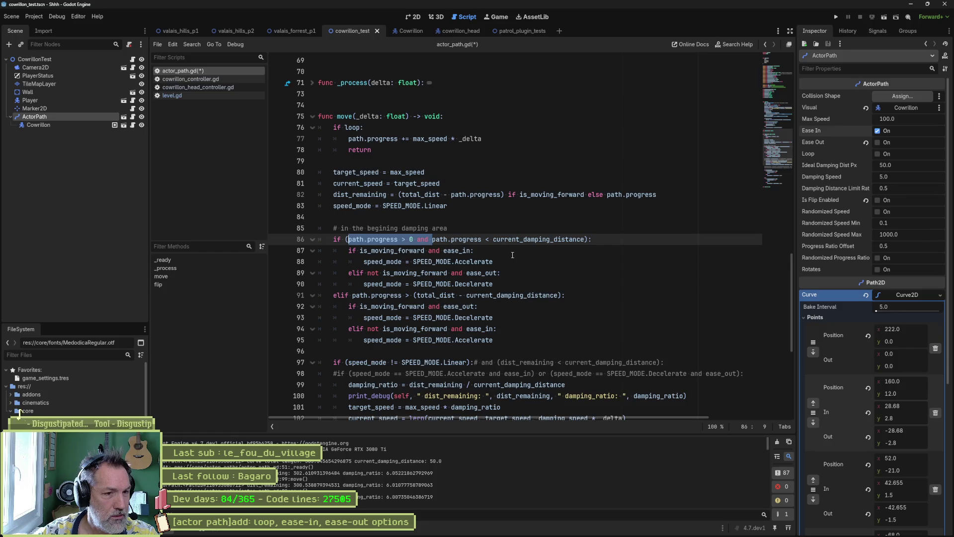
left_click_drag(431, 239, 345, 240)
key("BackSpace")
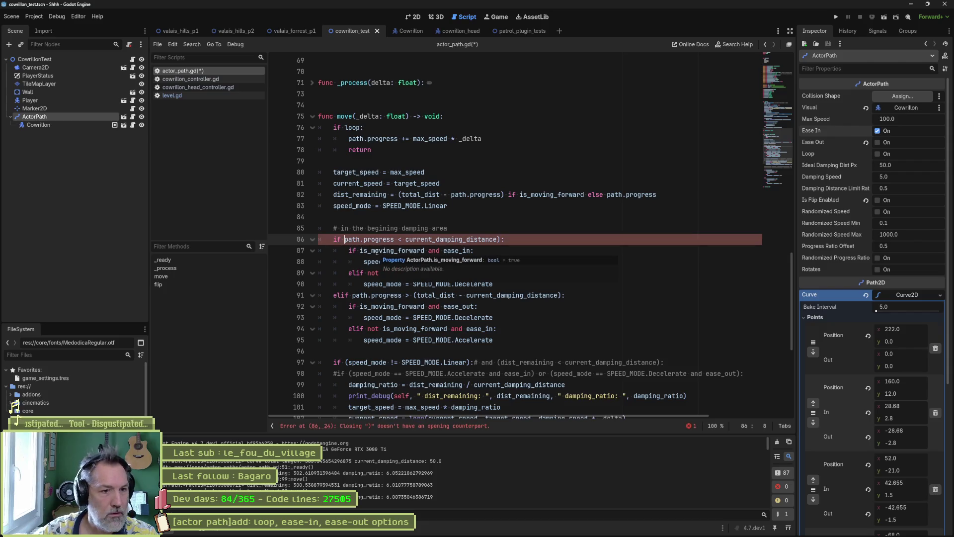
left_click(496, 236)
key("Delete")
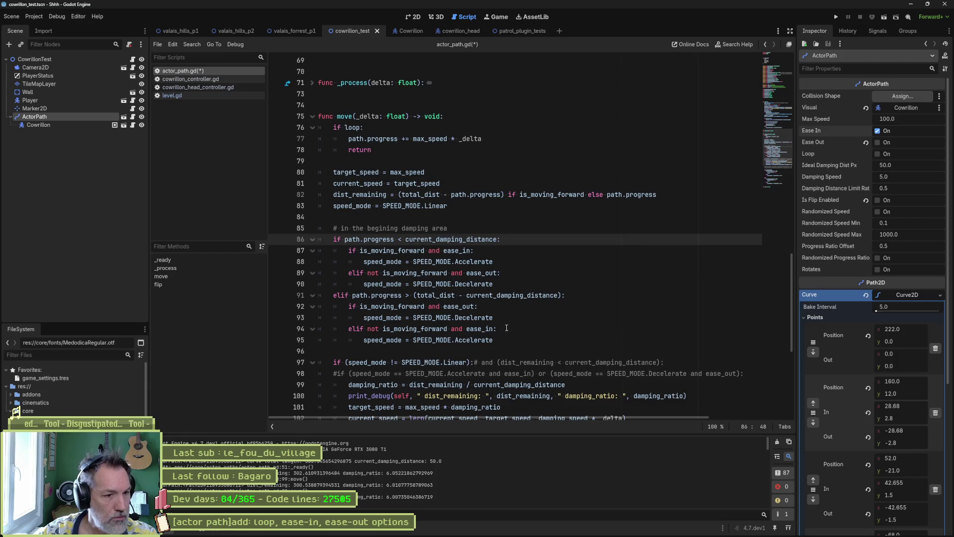
key("F6")
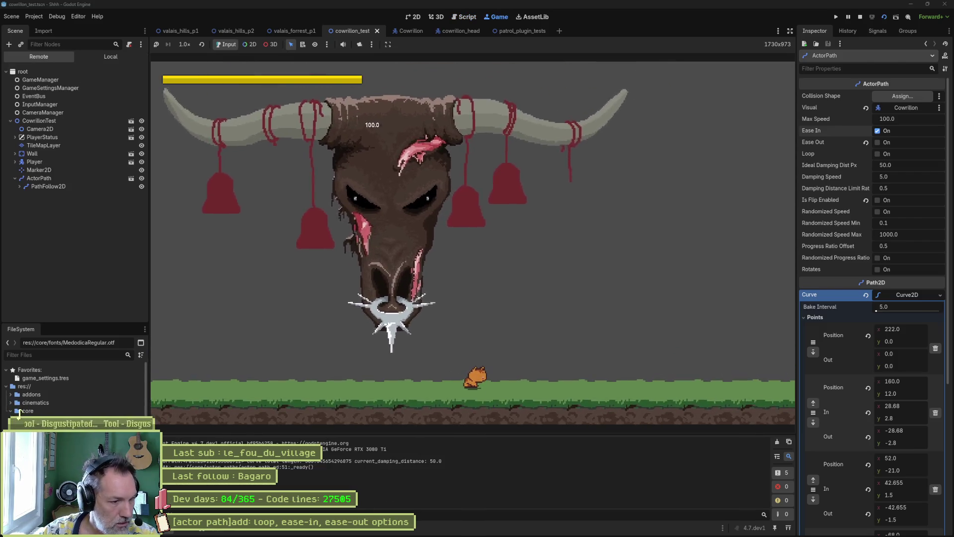
- Stop the game, review the Output log, and go to the start of the old print_debug line
key("F8")
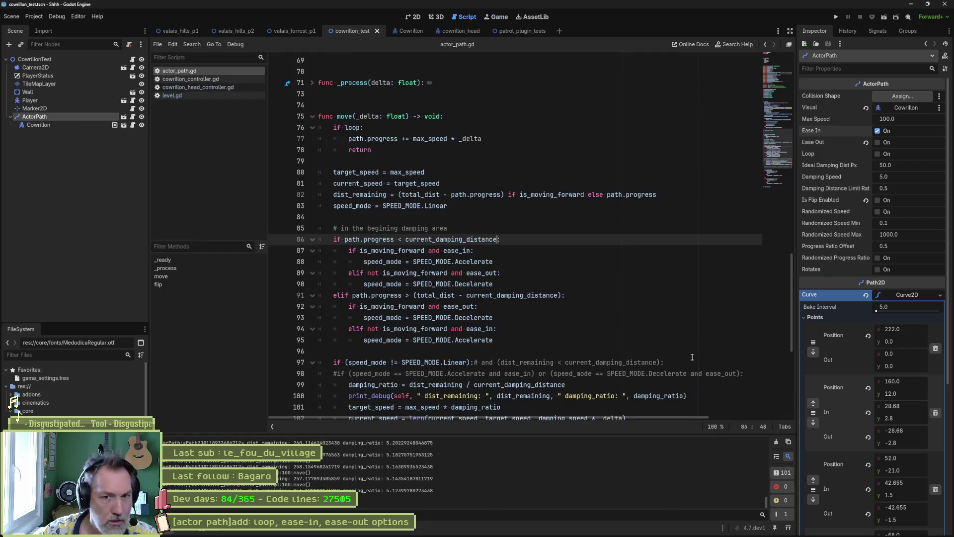
left_click_drag(765, 506, 761, 430)
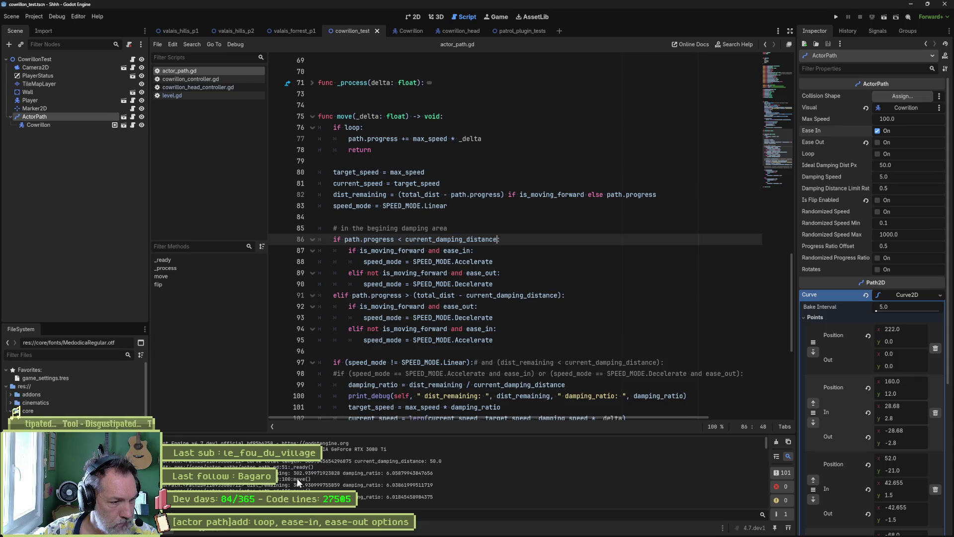
scroll(461, 325, "down", 2)
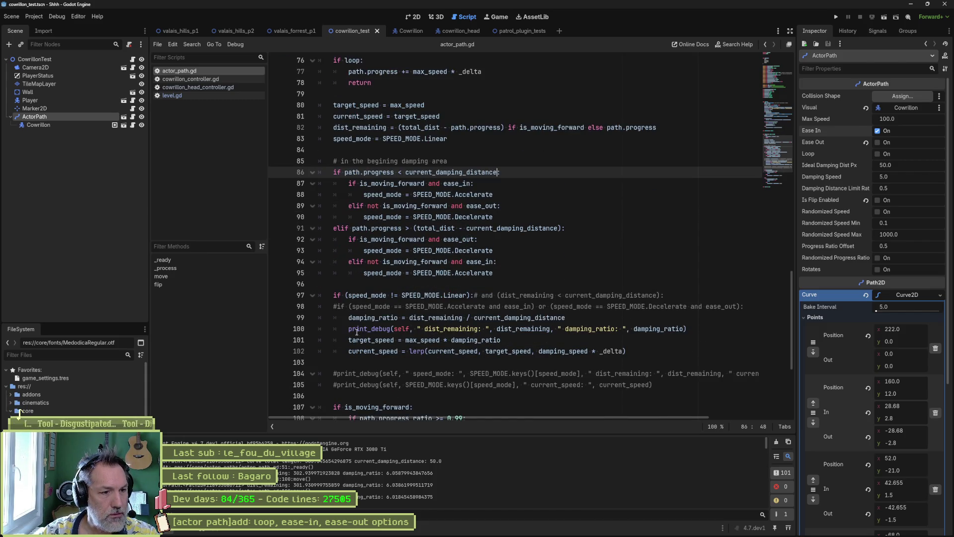
mouse_move(350, 330)
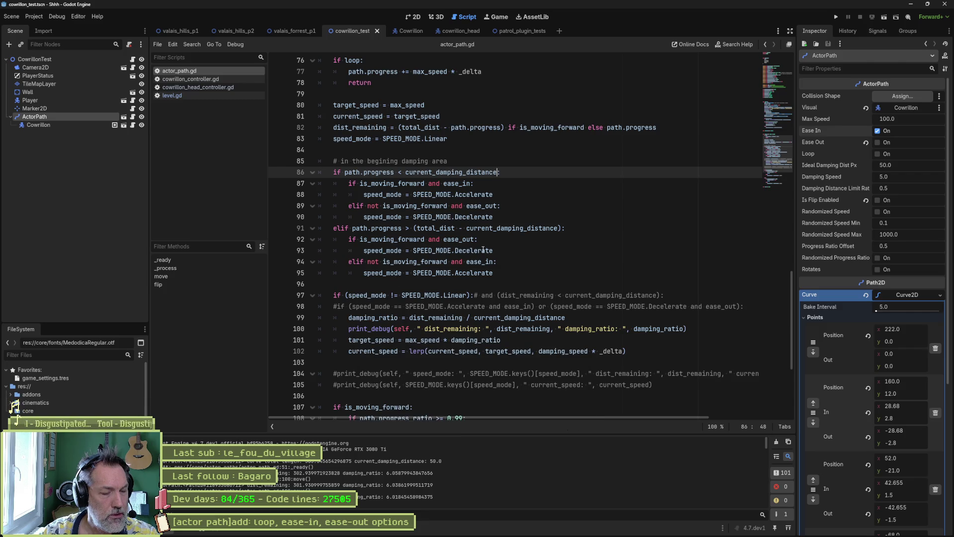
left_click(349, 328)
- Comment out the damping_ratio print, add print_debug(self, SPEED_MODE.keys()[speed_mode]) after the branches, and run
type("#")
left_click(494, 273)
key("Return")
type("print")
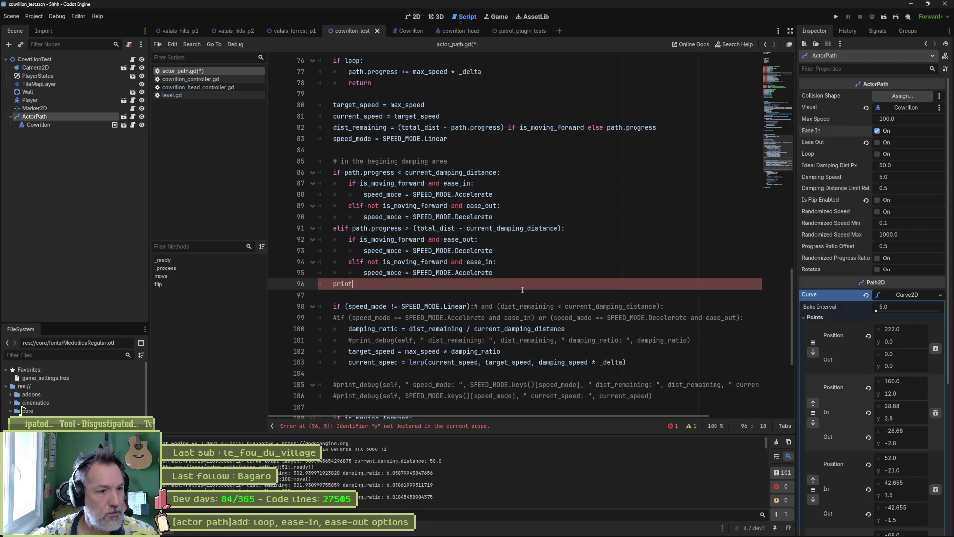
type("_debug()self, \"")
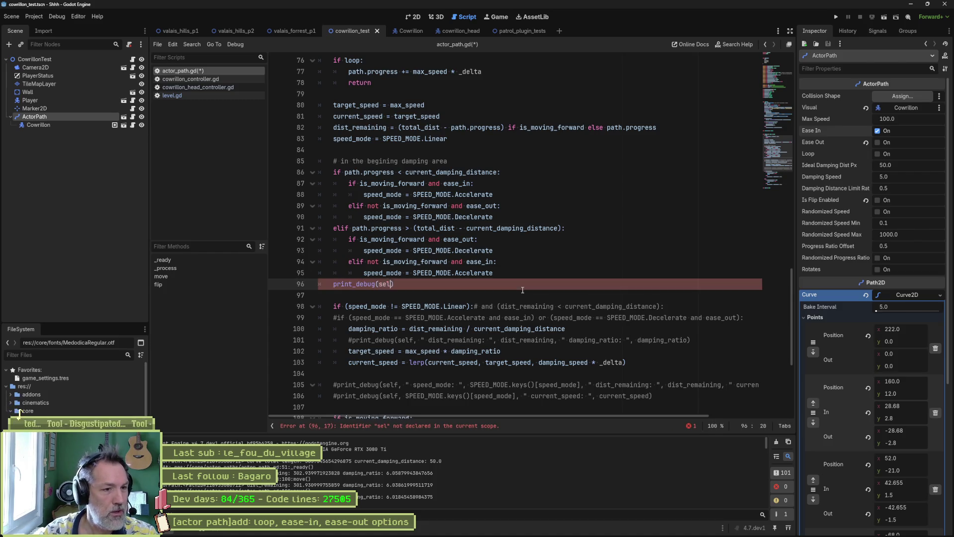
type("sp")
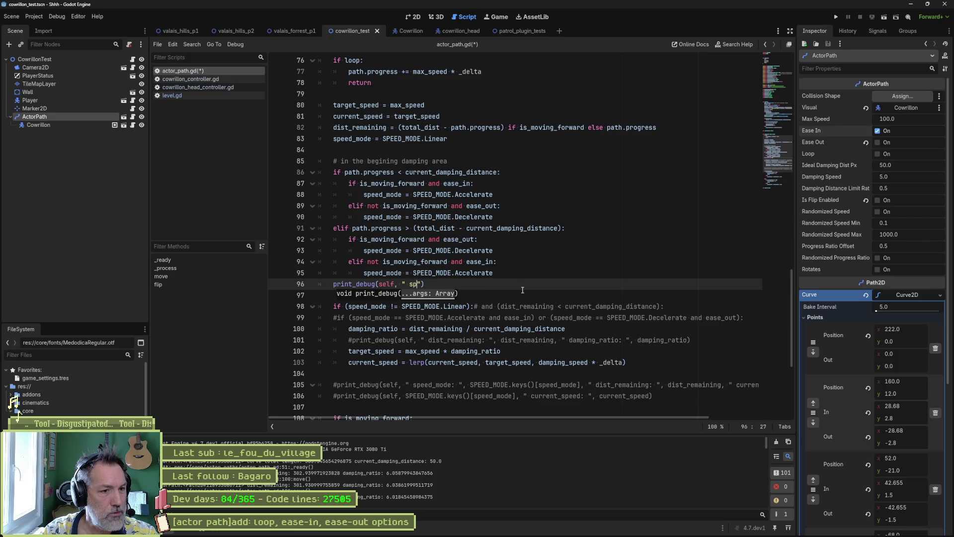
left_click_drag(470, 384, 581, 384)
left_click_drag(402, 285, 421, 286)
type("SPEED_MODE.keys()[speed_mode]")
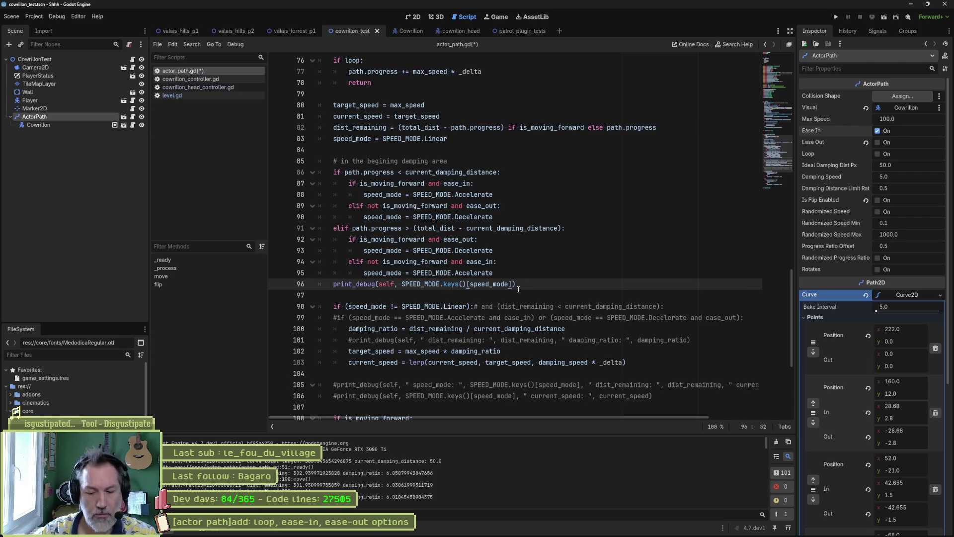
key("F6")
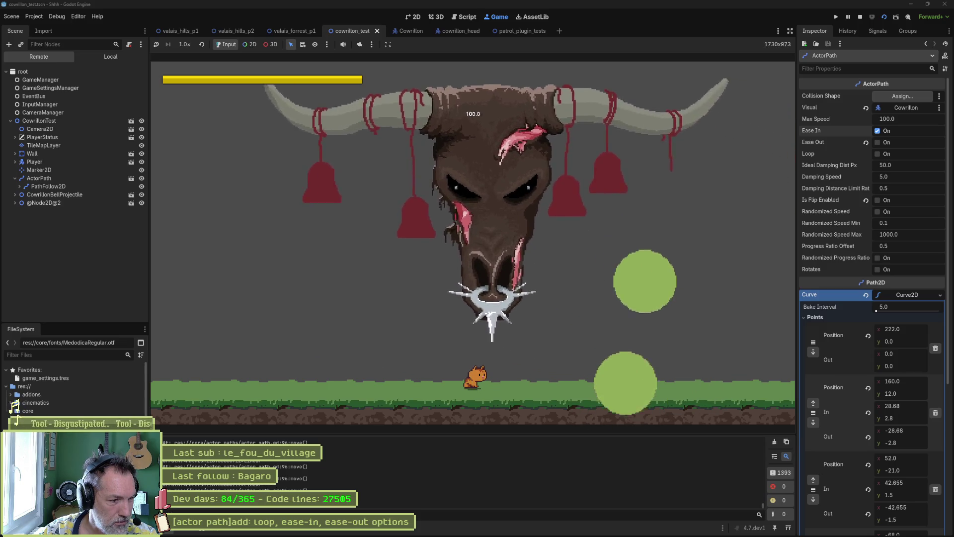
- Stop the game and insert an empty line above the speed-mode print_debug after the damping branches
key("F8")
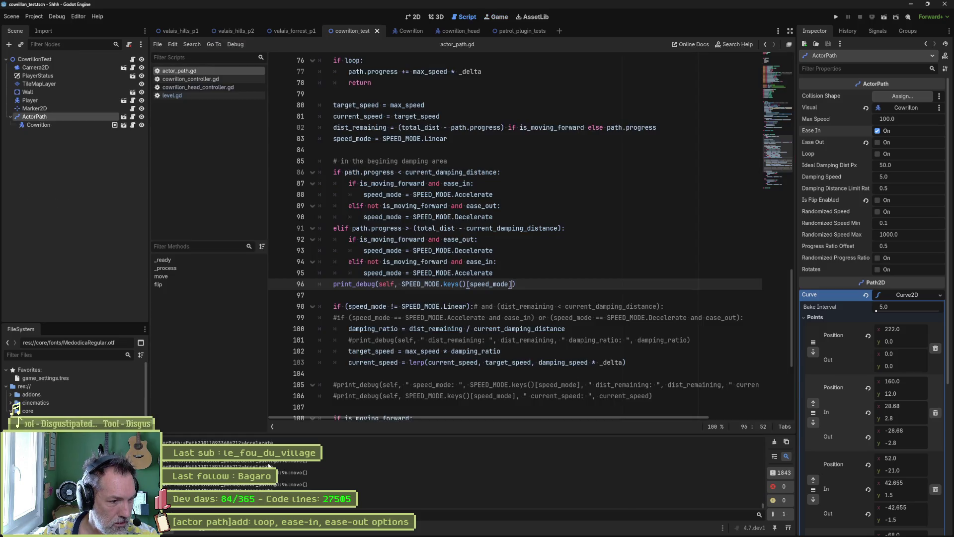
left_click(510, 269)
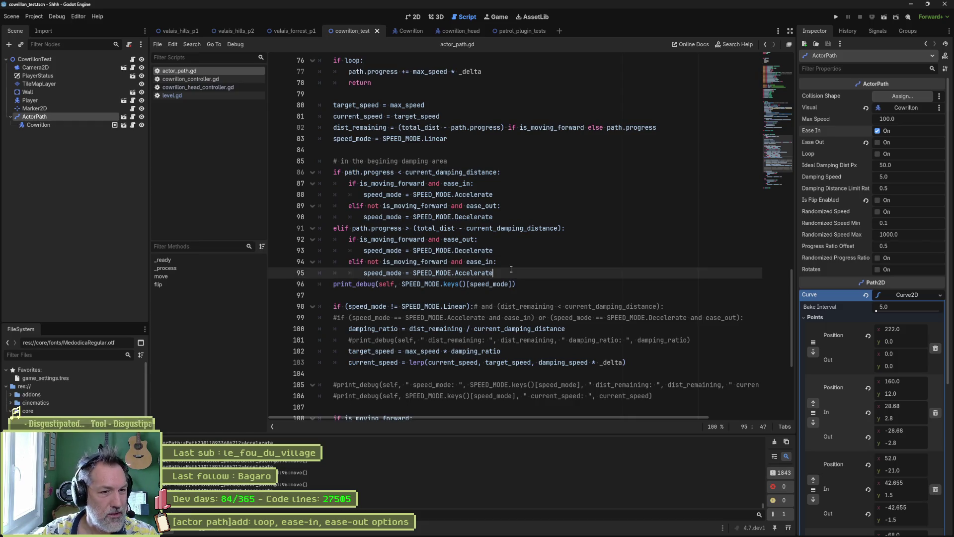
key("Return")
left_click(600, 294)
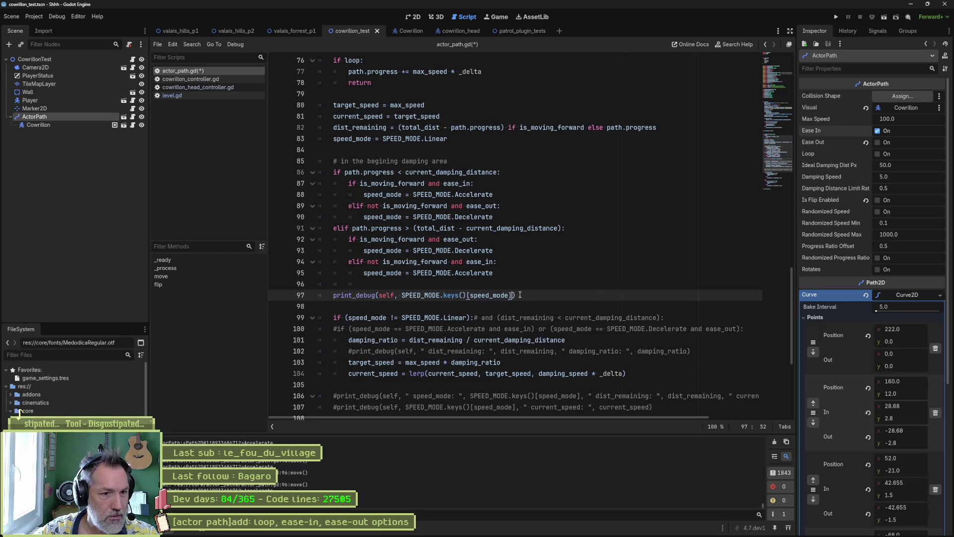
left_click(512, 193)
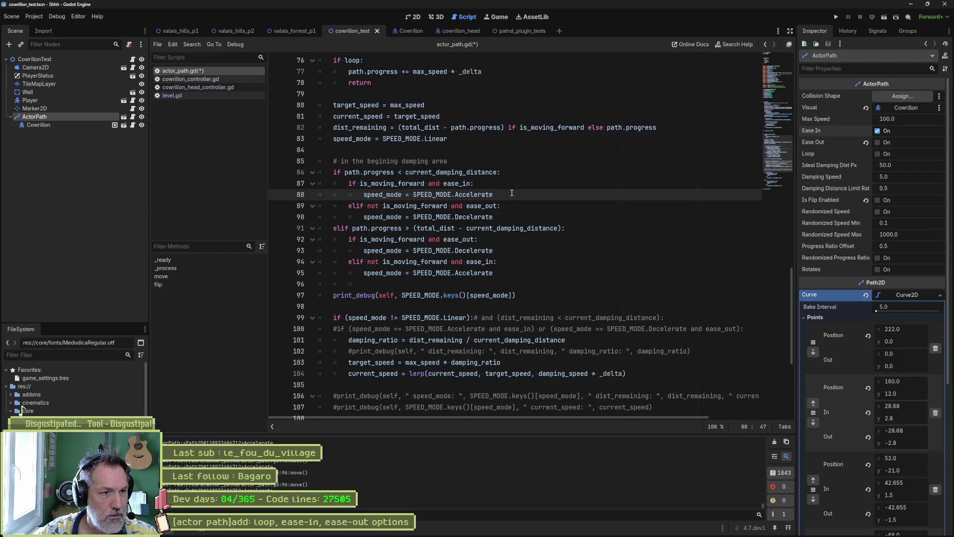
left_click(401, 295)
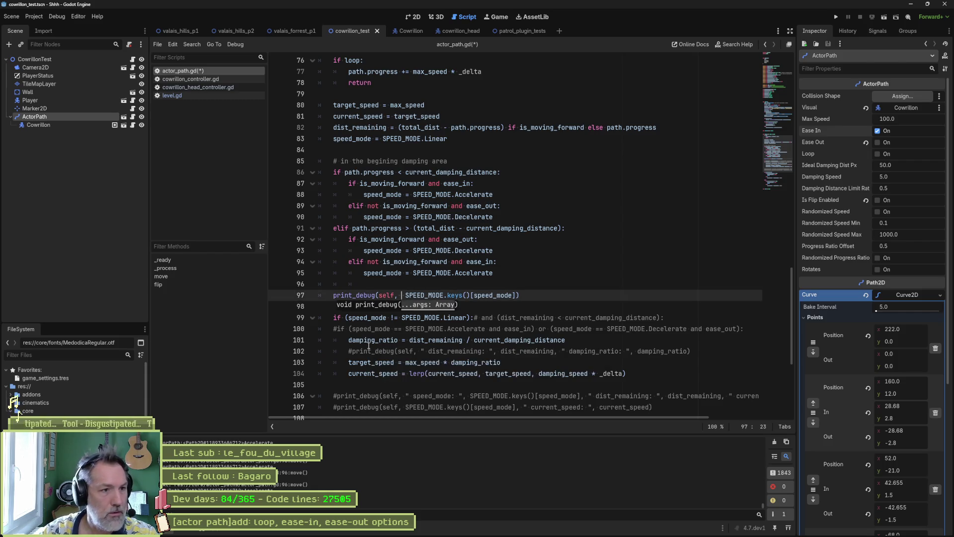
double_click(365, 172)
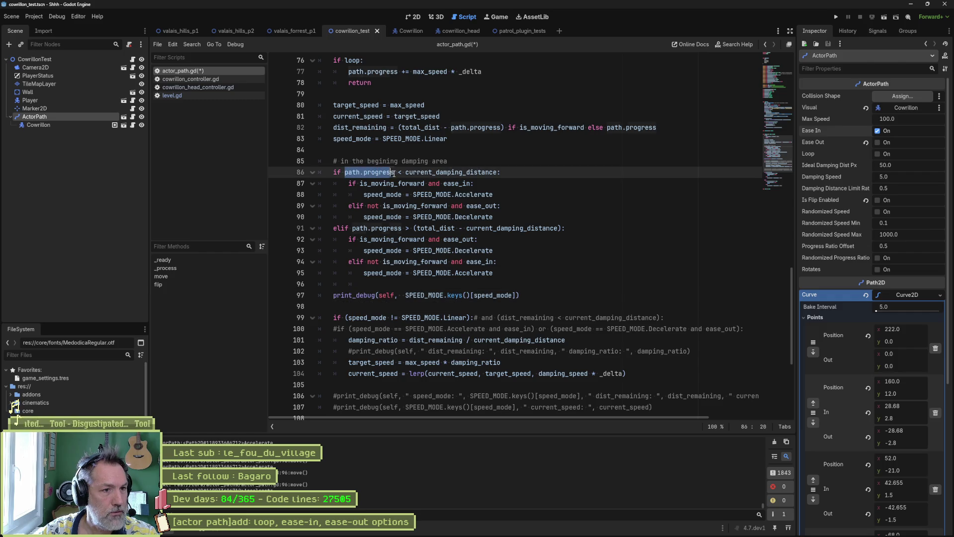
- Insert " path.progress: ", path.progress, " ", before SPEED_MODE in the print_debug and run the scene
left_click(402, 295)
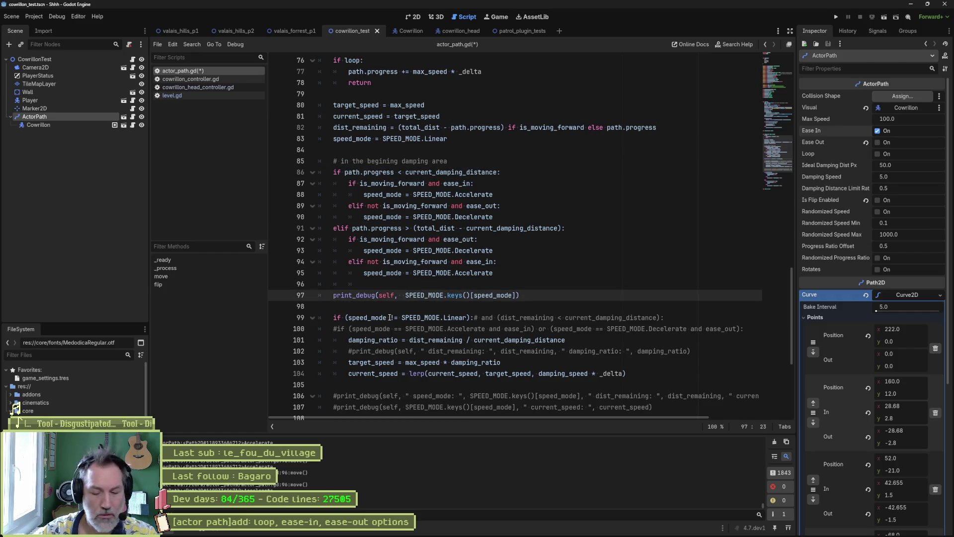
type("\" path.progress: \", path.progress")
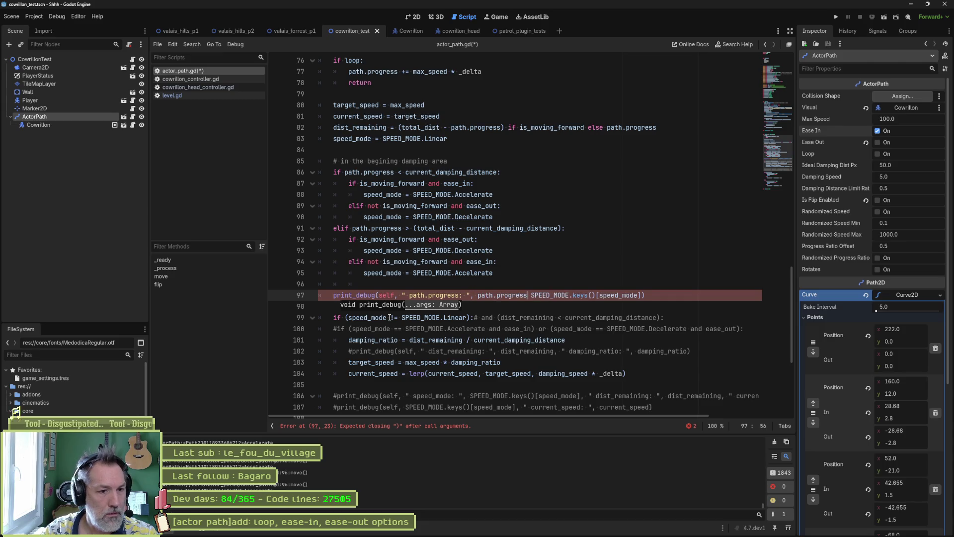
type(", \" ")
type("\",")
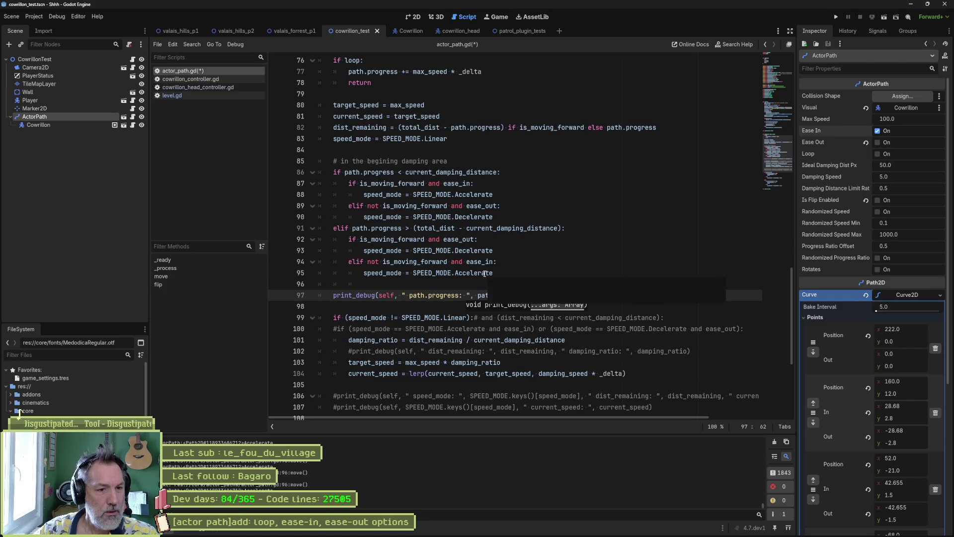
key("Down")
key("Down")
key("Down")
key("End")
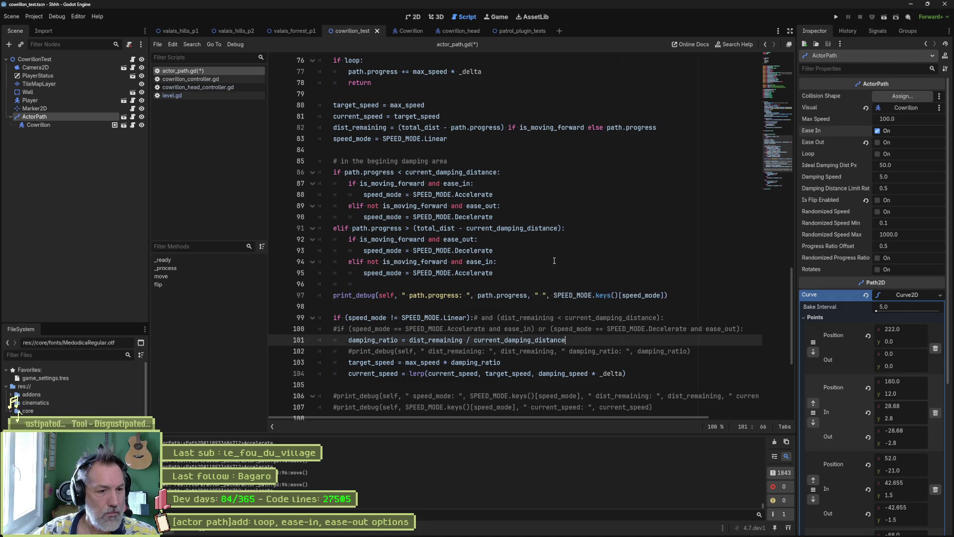
key("F6")
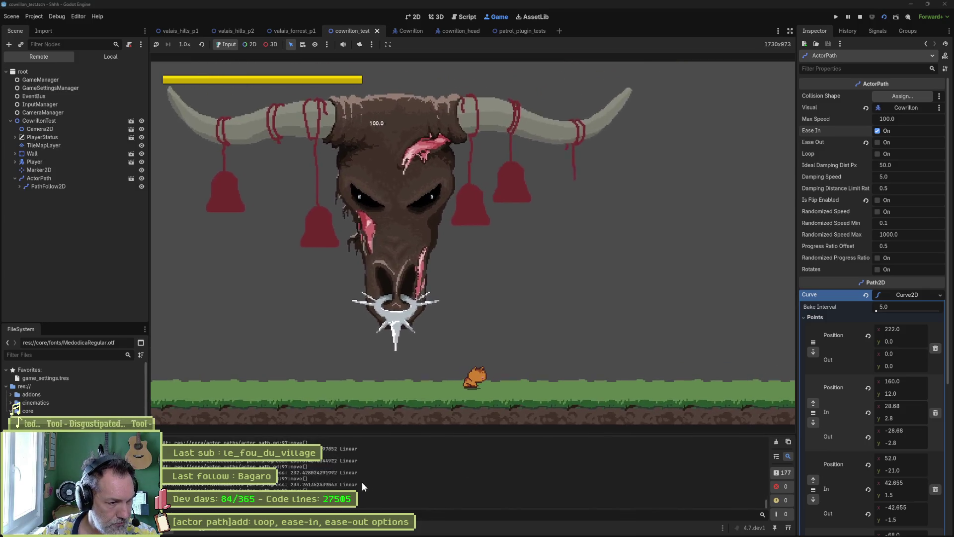
- Stop the run, check the Output log, rerun and stop again, then select current_damping_distance on line 86
key("F8")
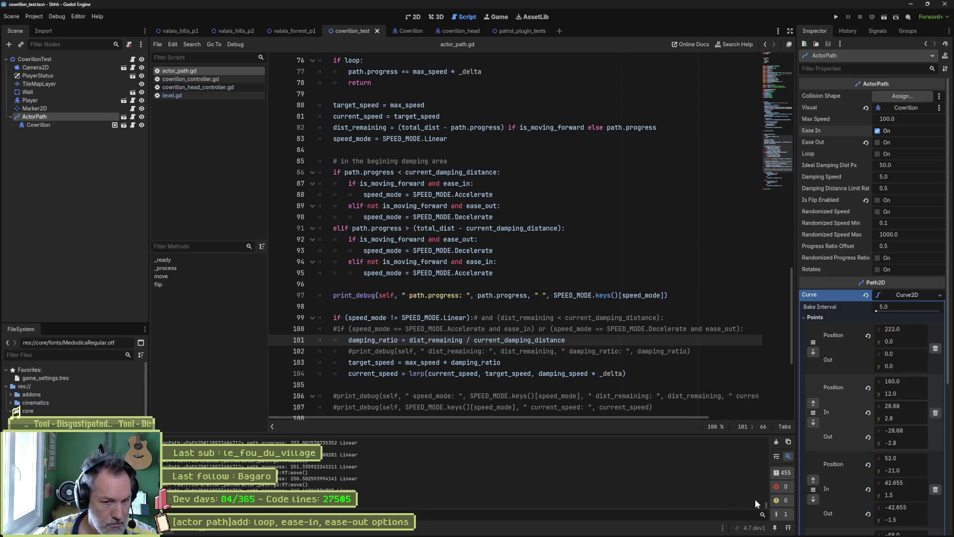
left_click_drag(767, 505, 768, 433)
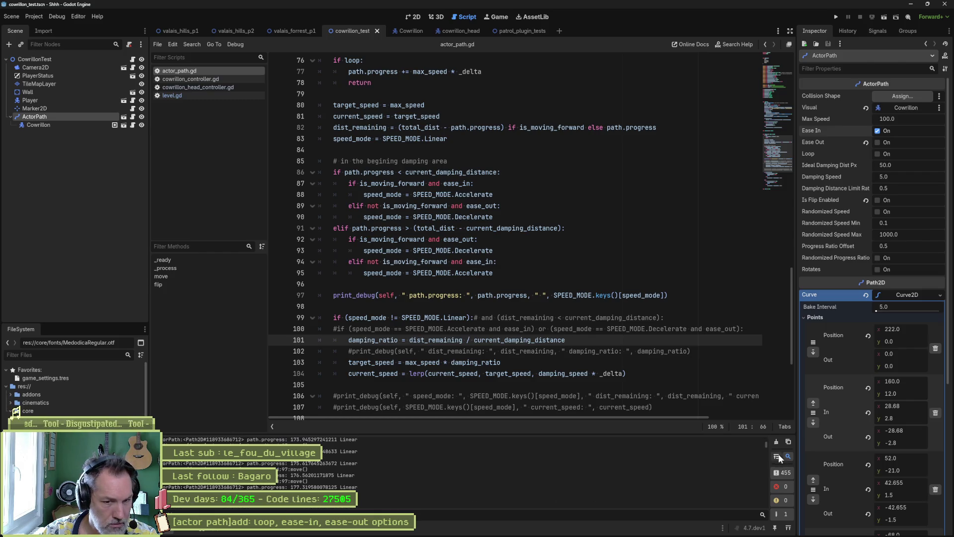
left_click_drag(765, 443, 762, 512)
key("F6")
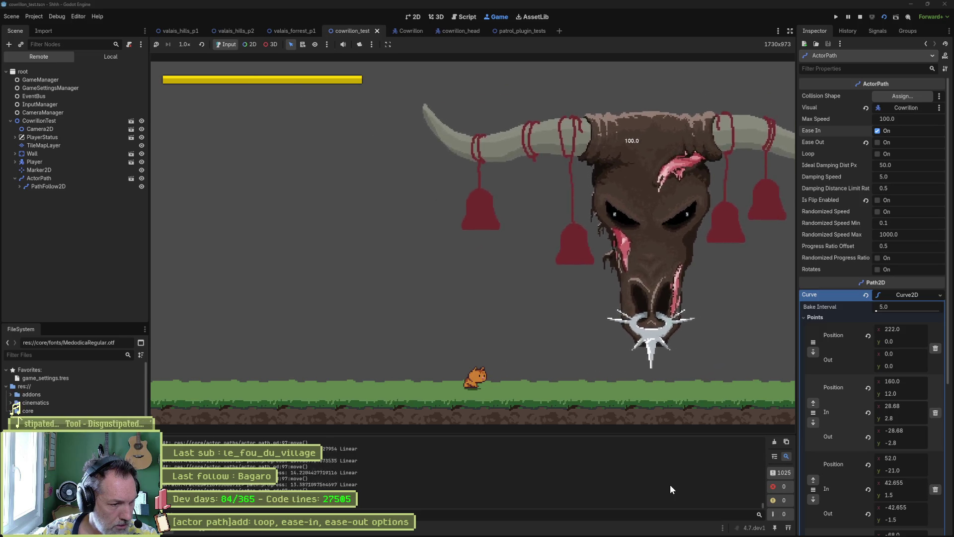
key("F8")
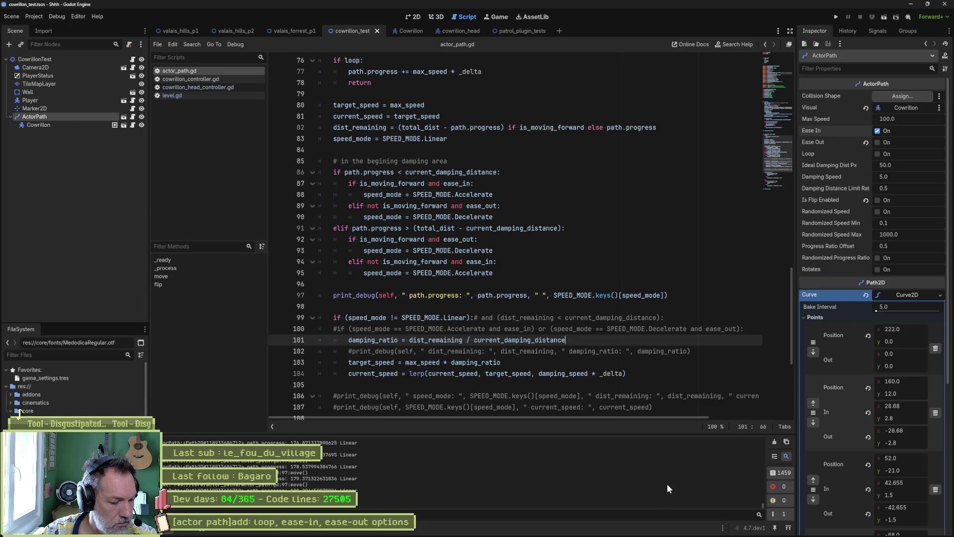
left_click_drag(761, 505, 764, 485)
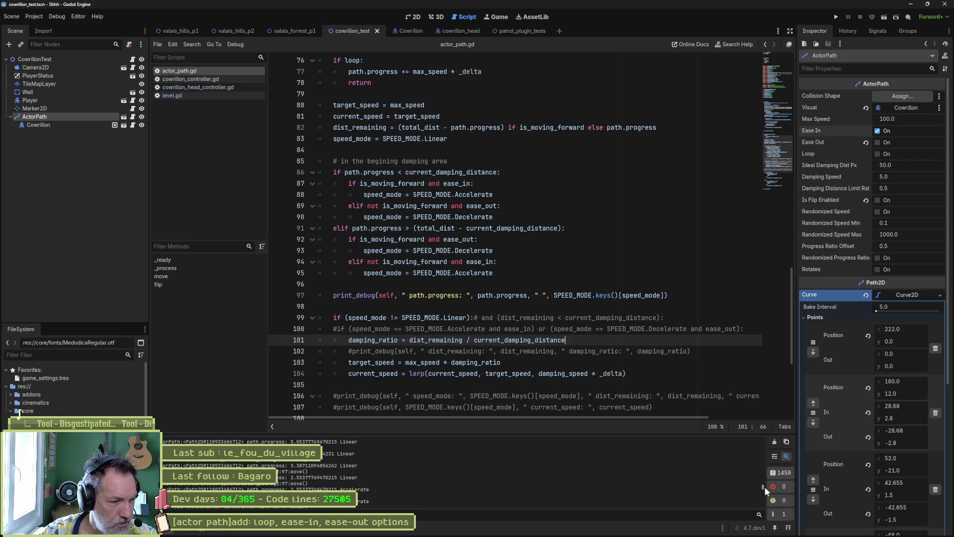
mouse_move(764, 484)
left_mouse_down()
mouse_move(769, 437)
mouse_move(774, 455)
left_mouse_up()
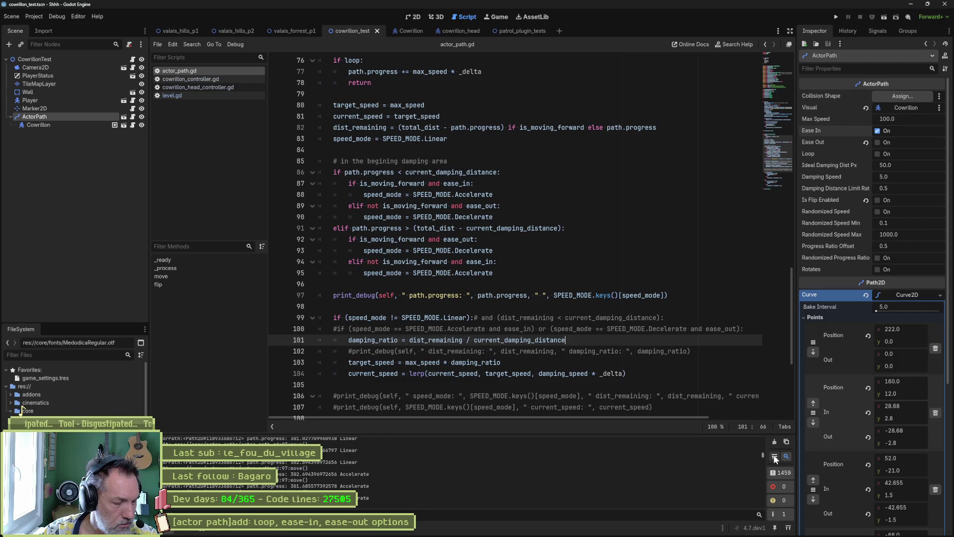
left_click(774, 456)
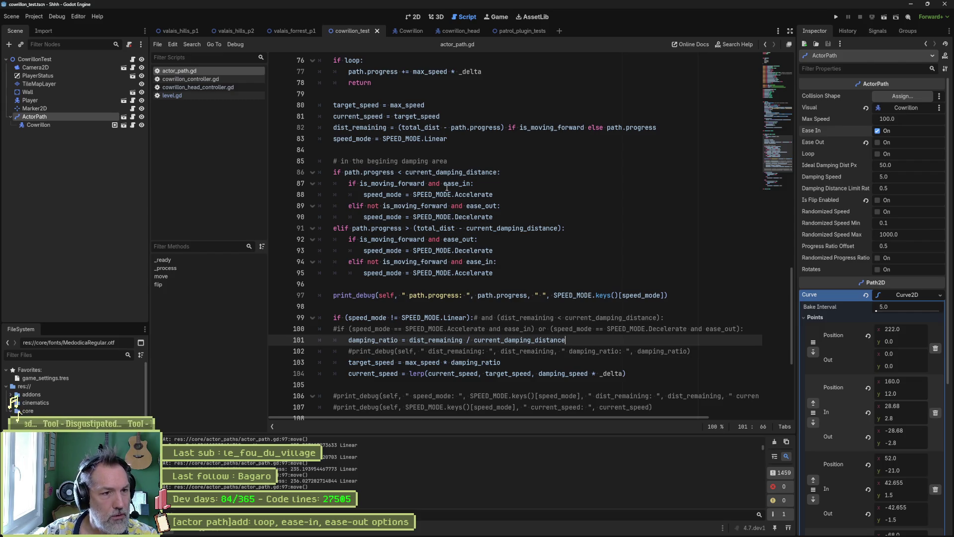
double_click(451, 172)
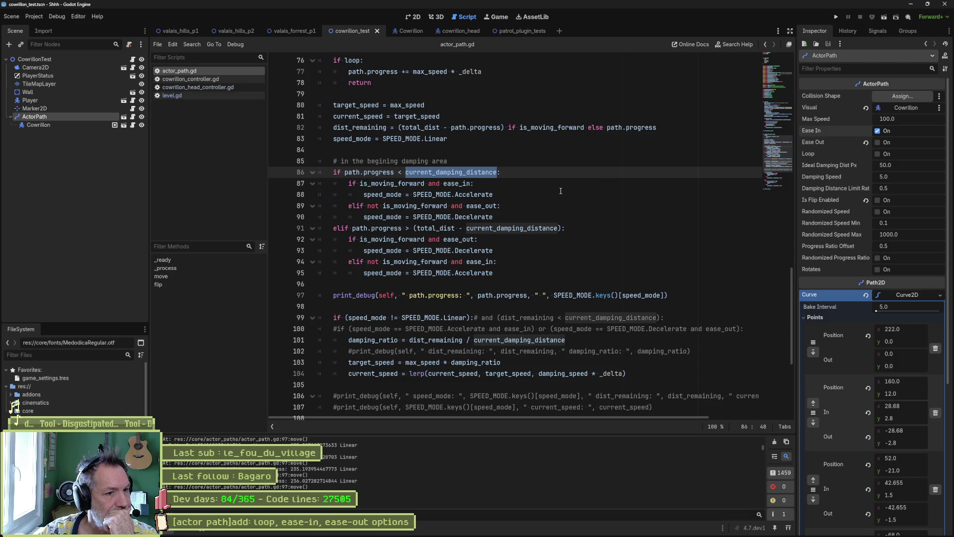
- Comment out end-damping lines 91–95, test-run the scene twice, then switch off Ease In on ActorPath
left_click_drag(428, 228, 431, 271)
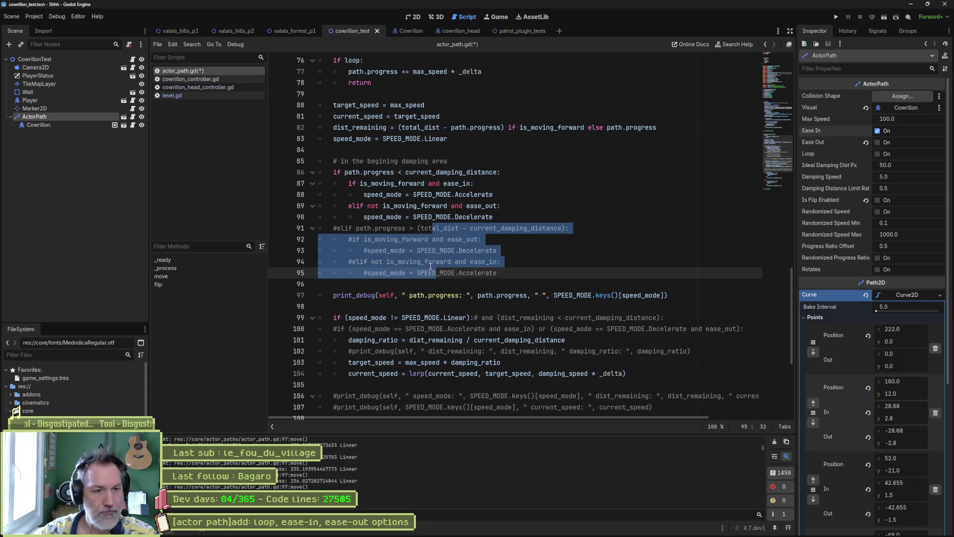
key("F6")
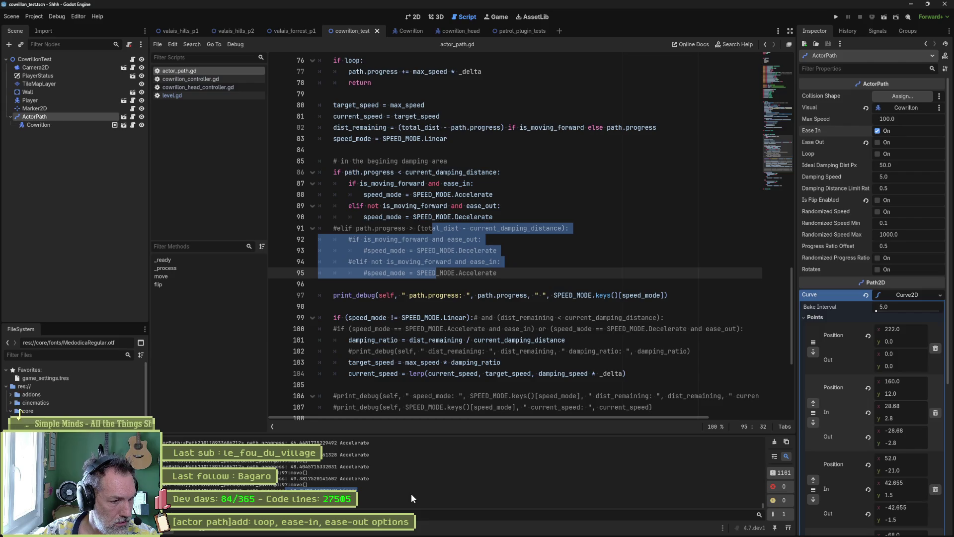
left_click_drag(291, 477, 377, 478)
left_click_drag(291, 490, 359, 490)
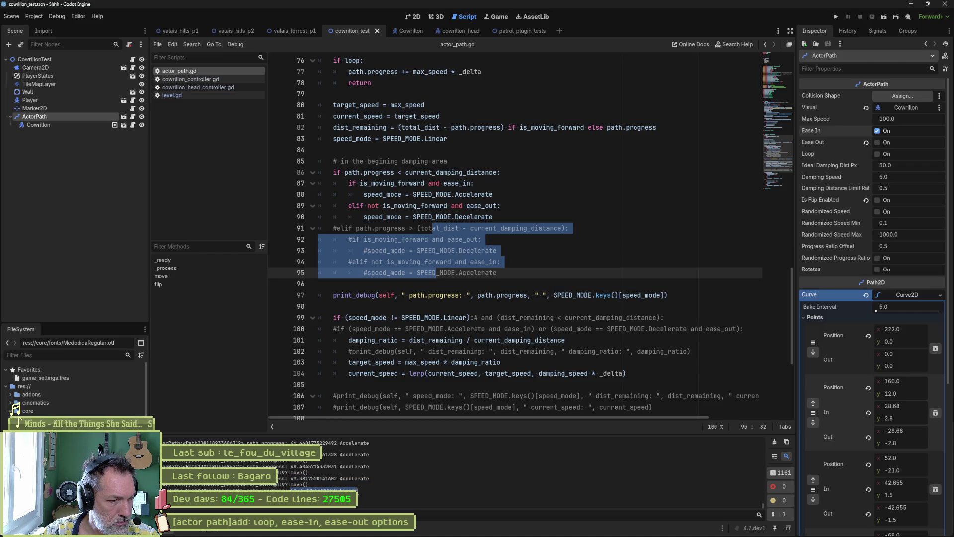
key("F6")
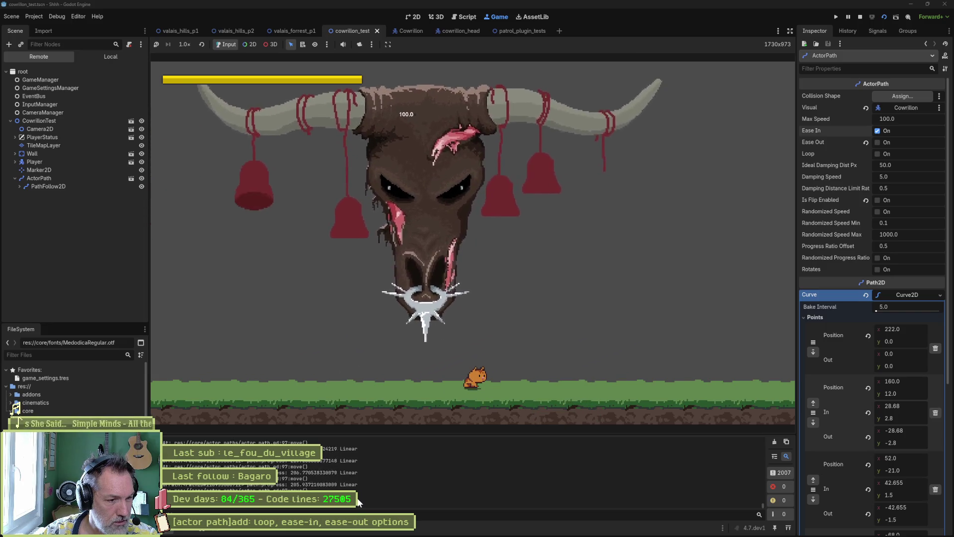
key("ctrl+F3")
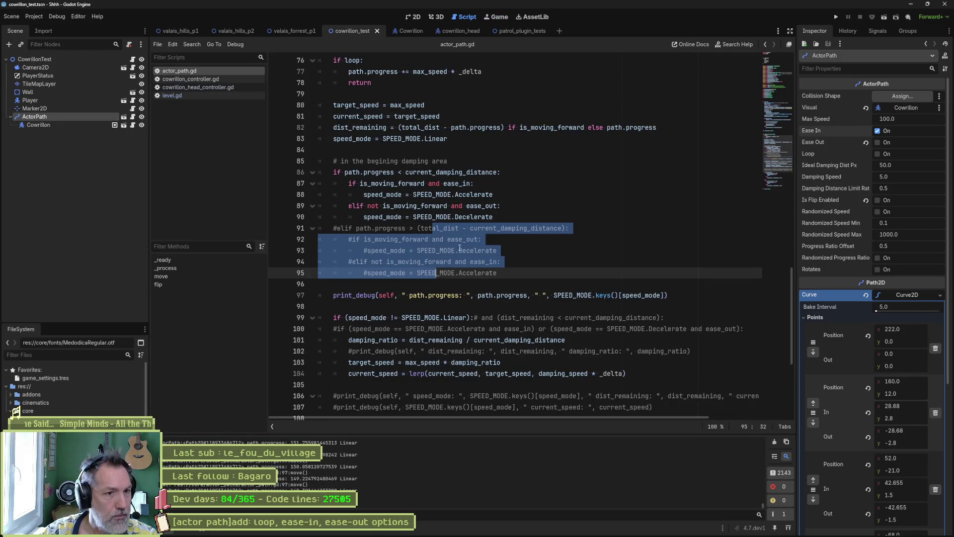
left_click_drag(458, 228, 456, 274)
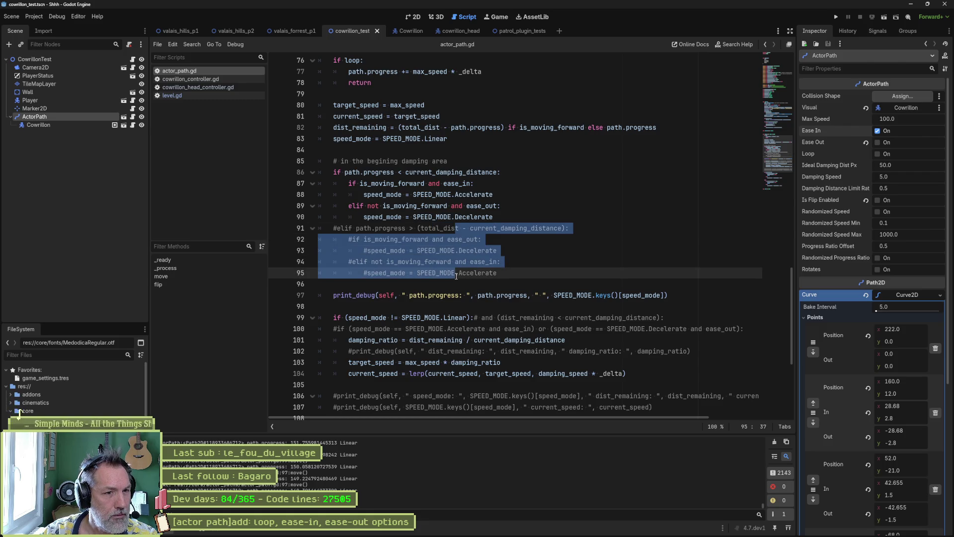
left_click(877, 131)
- Enable Ease Out on ActorPath, run and stop the scene twice checking the log, then disable Ease Out
left_click(878, 142)
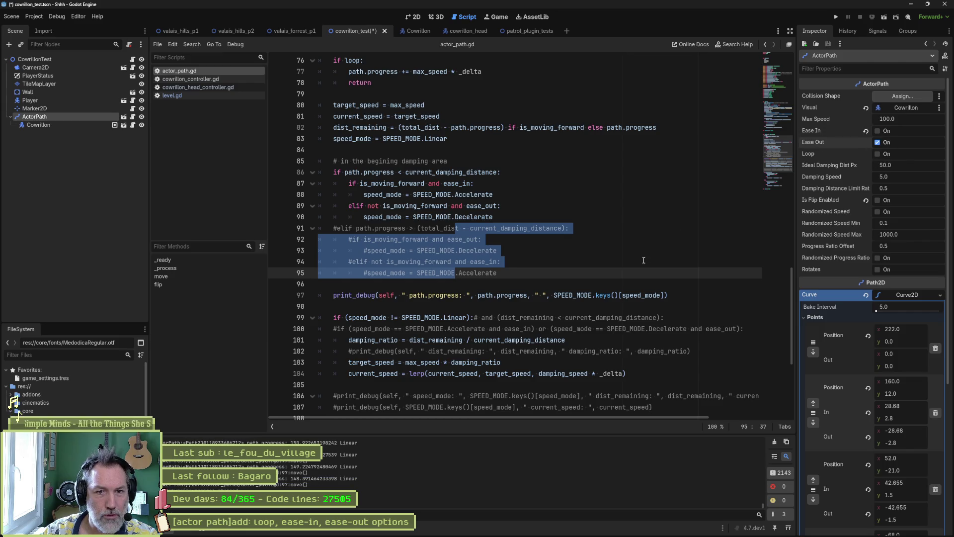
key("F6")
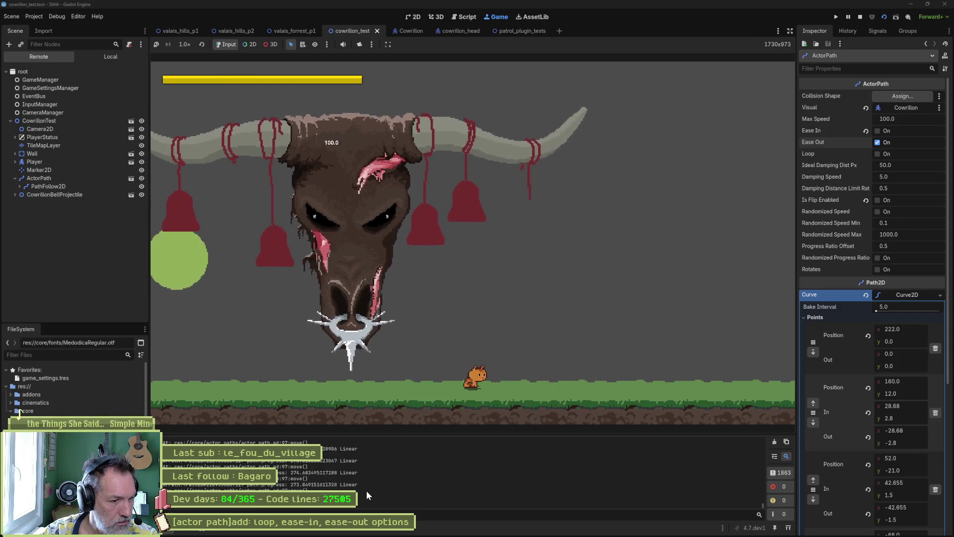
key("F8")
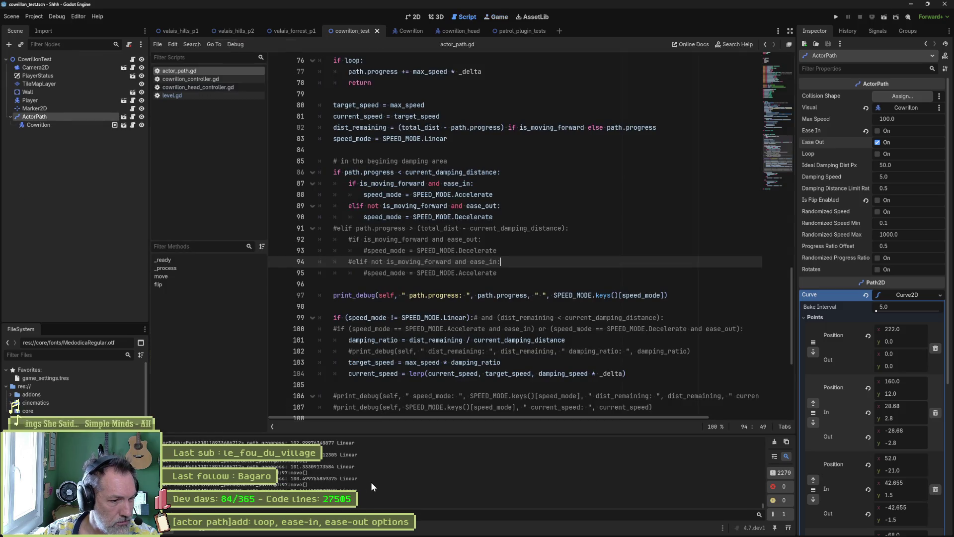
key("F6")
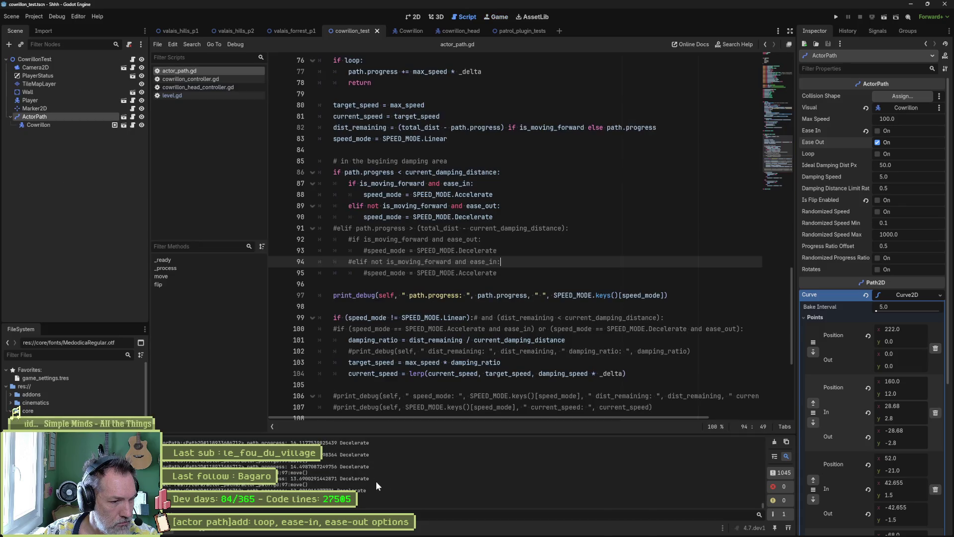
key("F8")
left_click_drag(763, 505, 764, 499)
scroll(373, 487, "down", 2)
left_click_drag(371, 487, 352, 482)
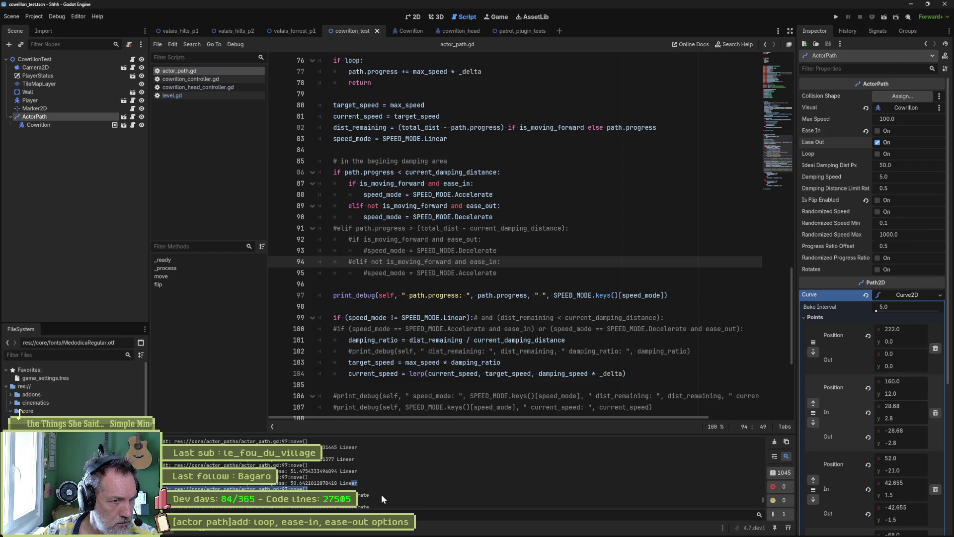
left_click(878, 143)
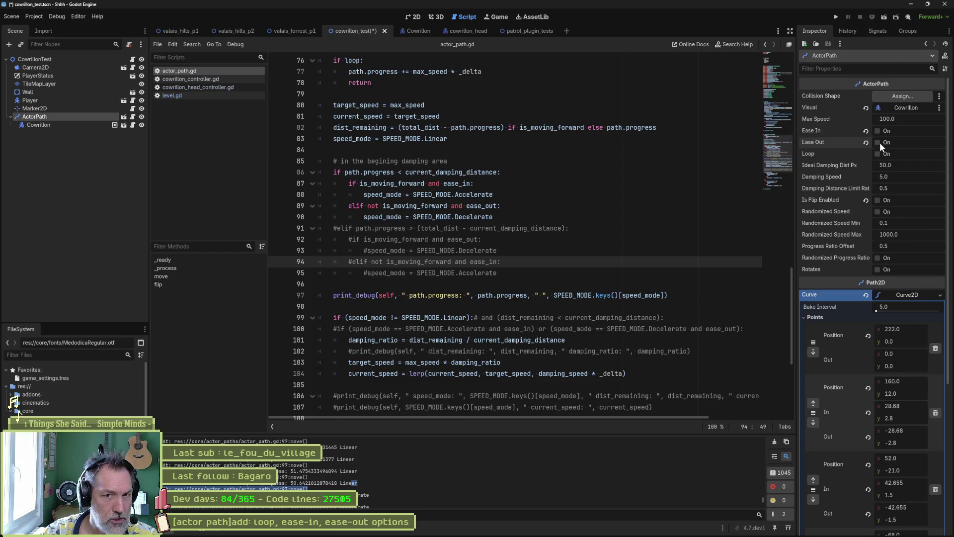
- Uncomment lines 91–95 with Ctrl+K so the end-of-path damping elif runs again
mouse_move(482, 228)
left_mouse_down()
mouse_move(497, 262)
mouse_move(486, 273)
left_mouse_up()
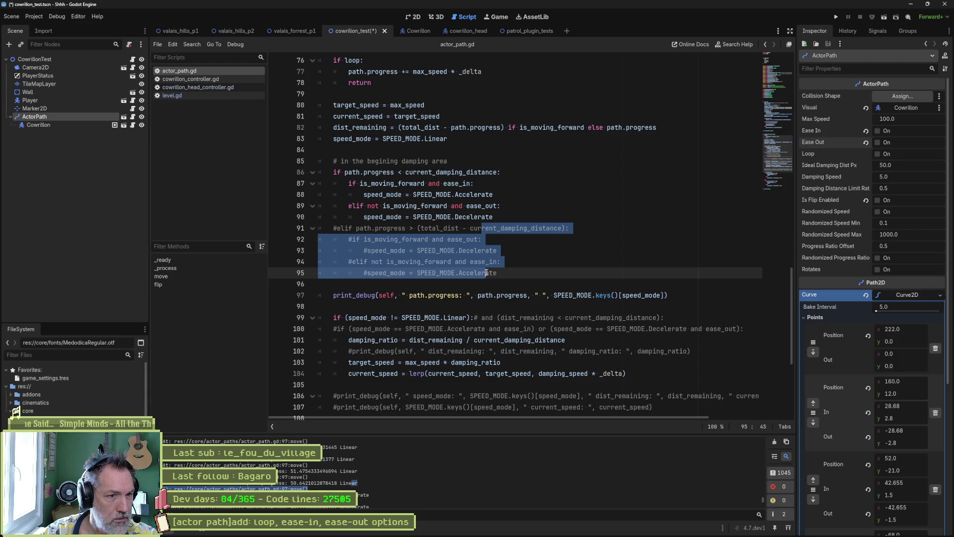
left_click_drag(448, 161, 485, 217)
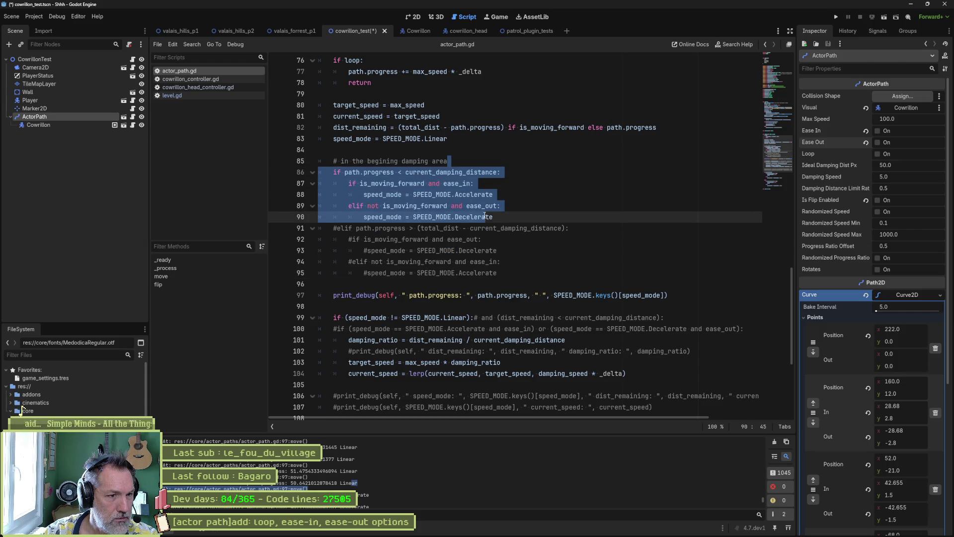
left_click(530, 189)
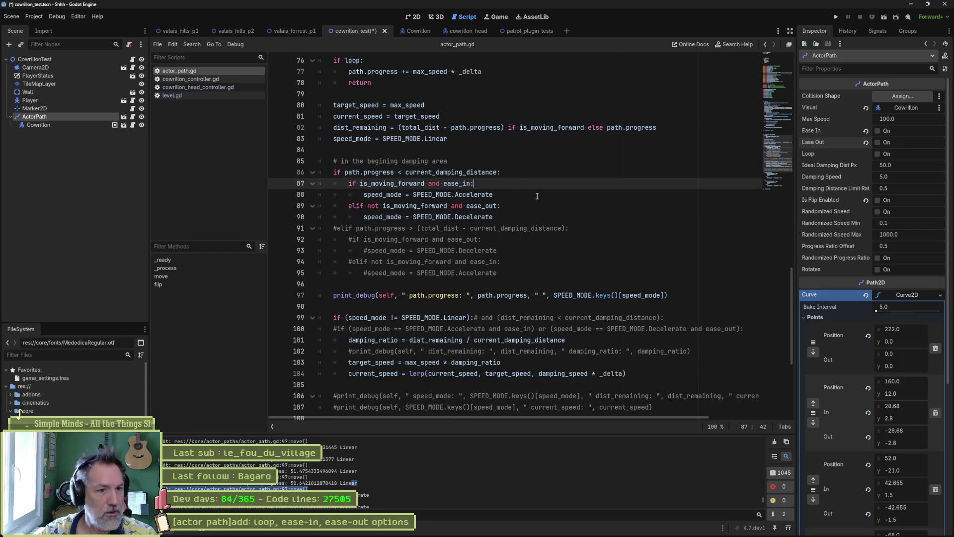
left_click(555, 192)
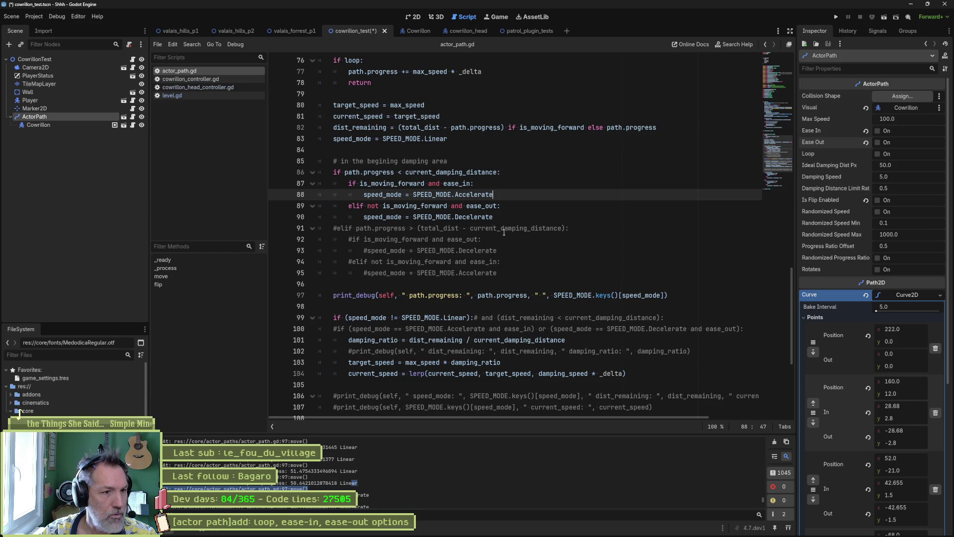
left_click_drag(451, 228, 455, 273)
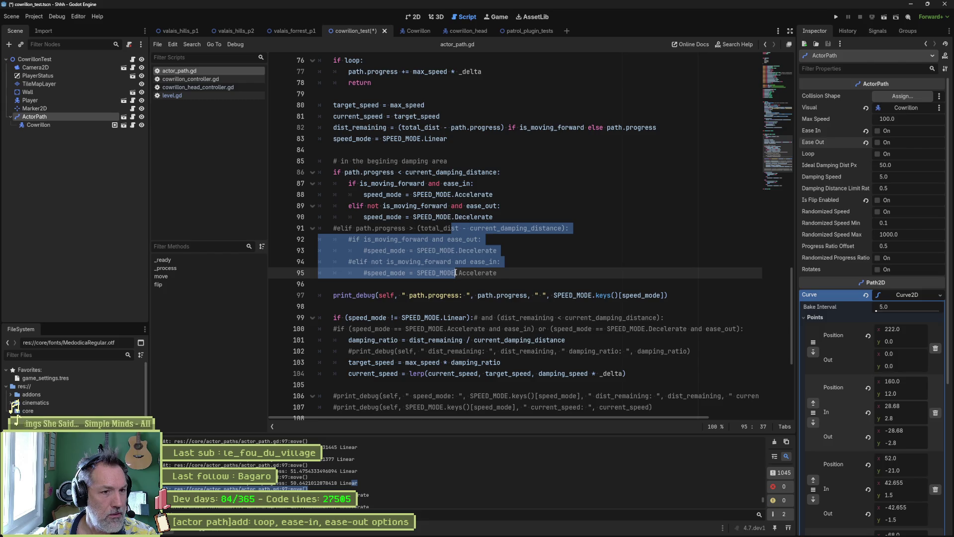
key("ctrl+k")
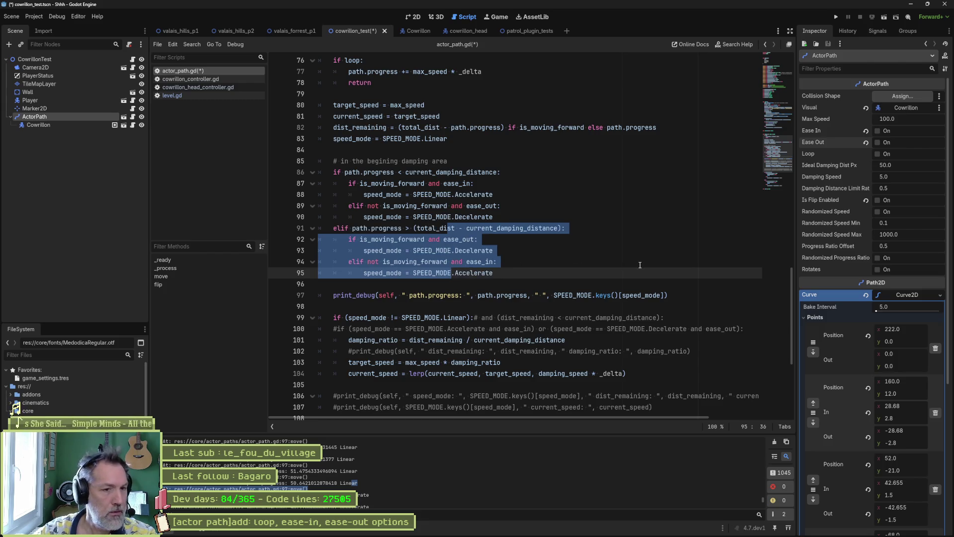
left_click(539, 195)
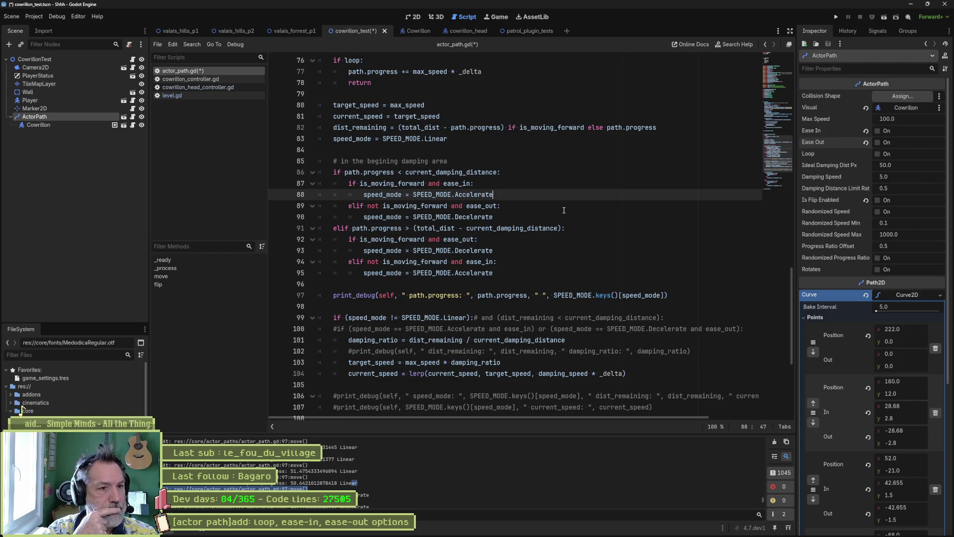
scroll(564, 210, "up", 1)
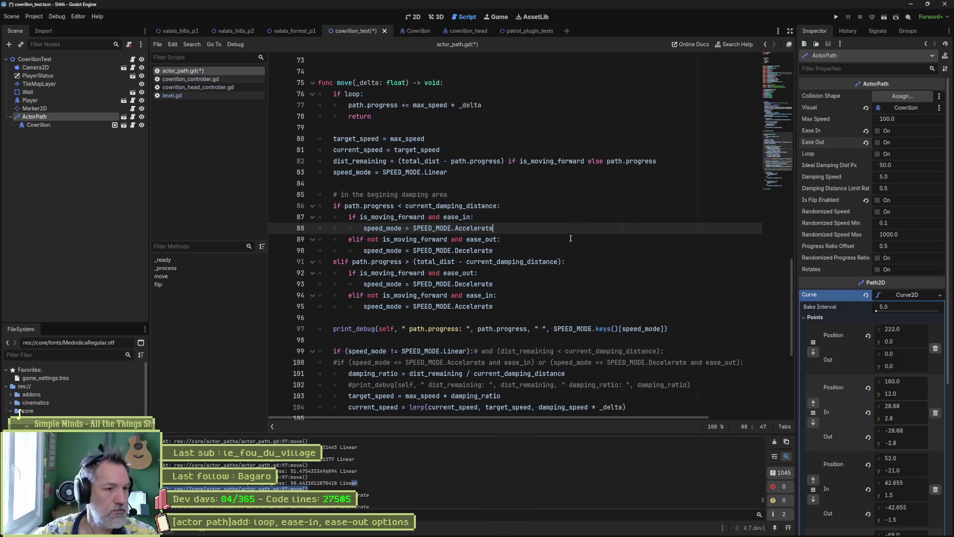
- Comment out the line 97 print_debug and paste a copy beneath the start-area Accelerate assignment
left_click(333, 329)
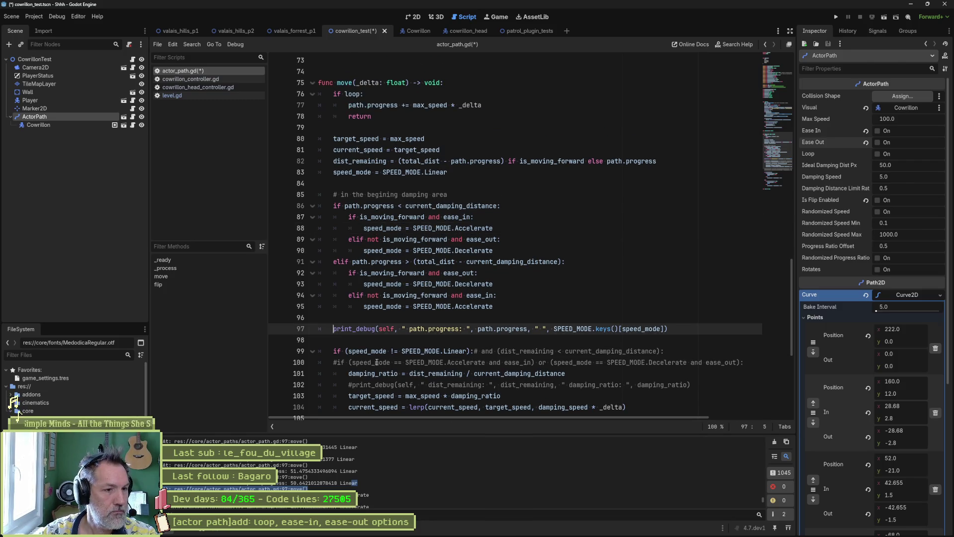
type("#")
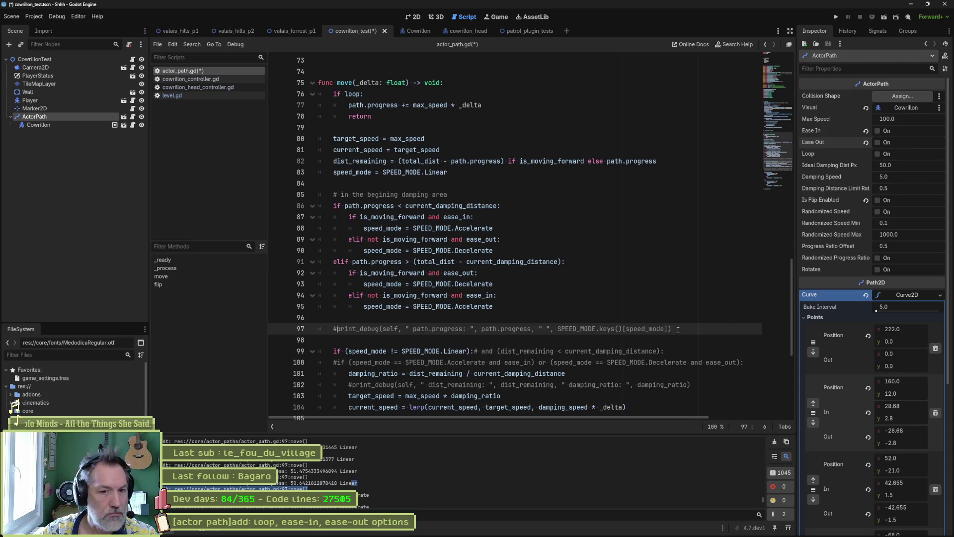
left_click(678, 328, "shift")
key("ctrl+c")
left_click(504, 227)
key("ctrl+v")
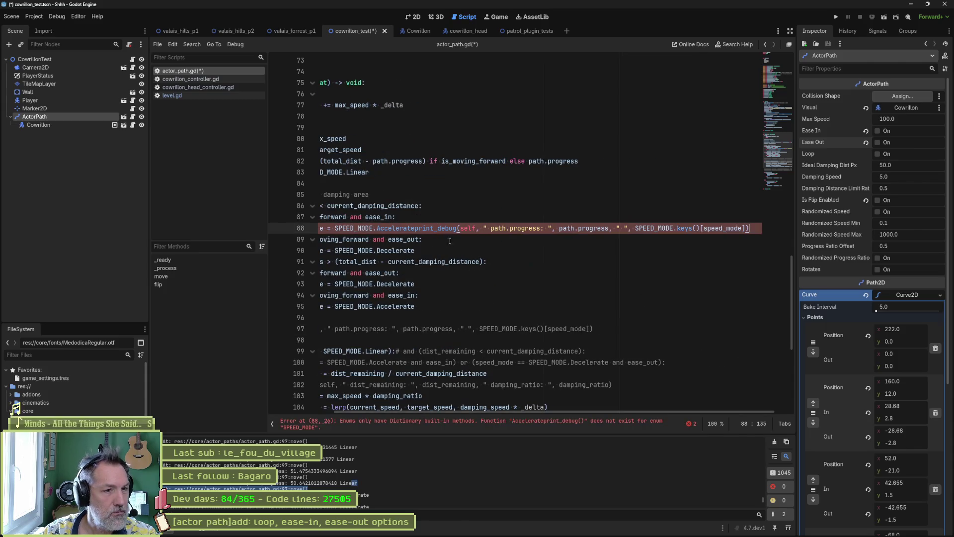
left_click(416, 228)
key("Return")
- Label the copied print 'Accelerate' and make it print path.progress instead of the speed-mode name
left_click_drag(449, 417, 410, 416)
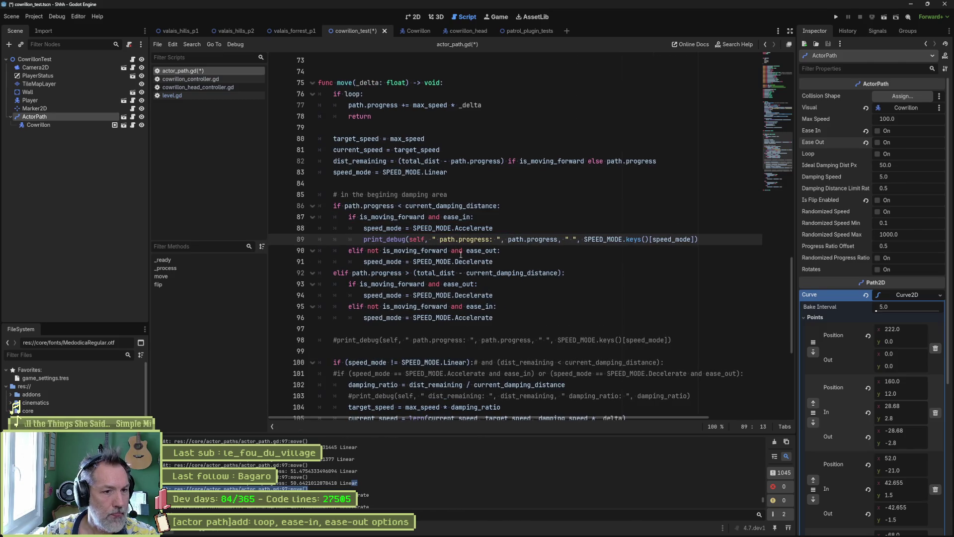
double_click(470, 228)
key("ctrl+c")
left_click_drag(440, 239, 570, 239)
key("ctrl+v")
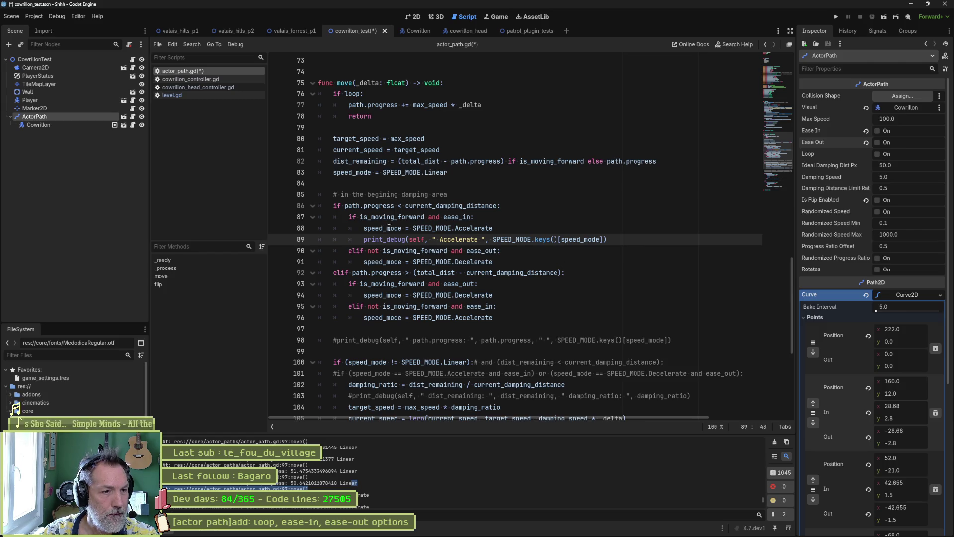
left_click(344, 205)
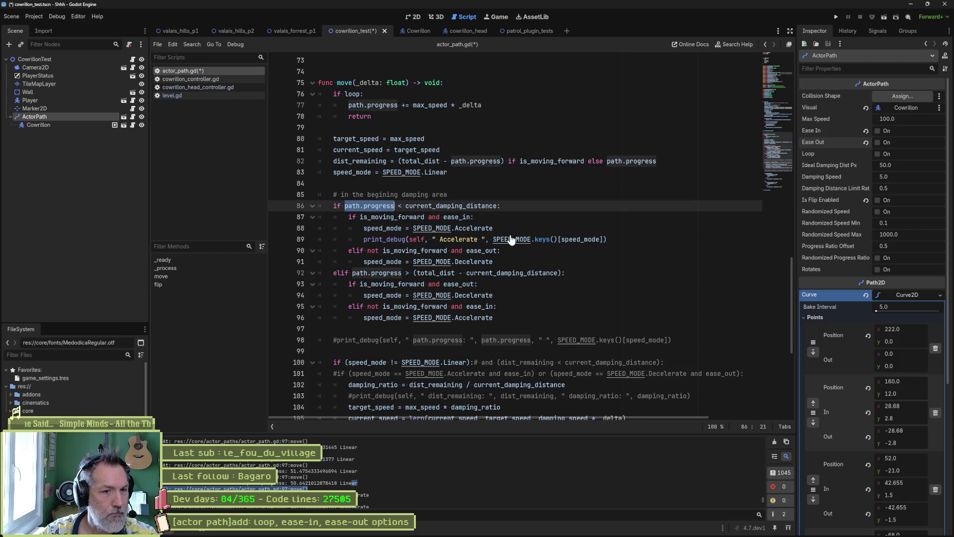
left_click_drag(494, 239, 602, 239)
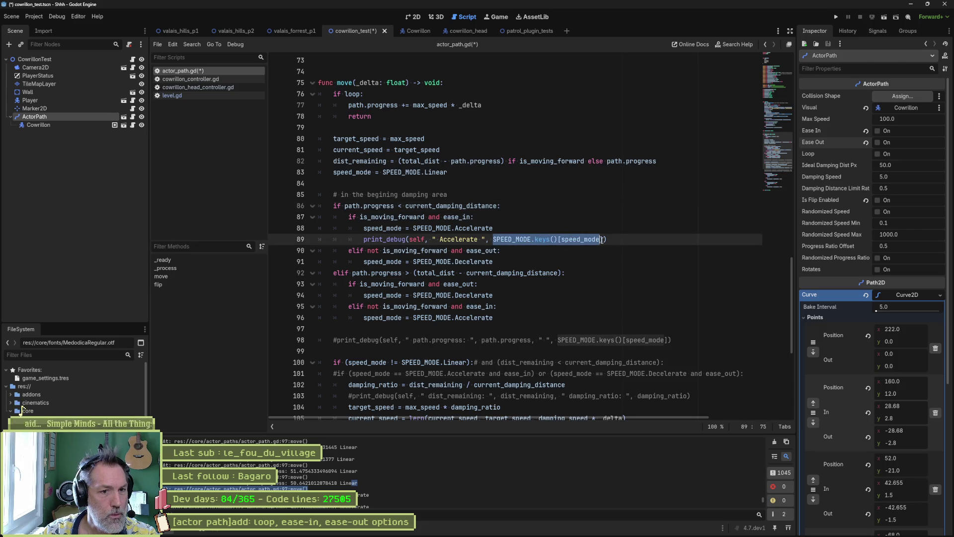
type("path.progress")
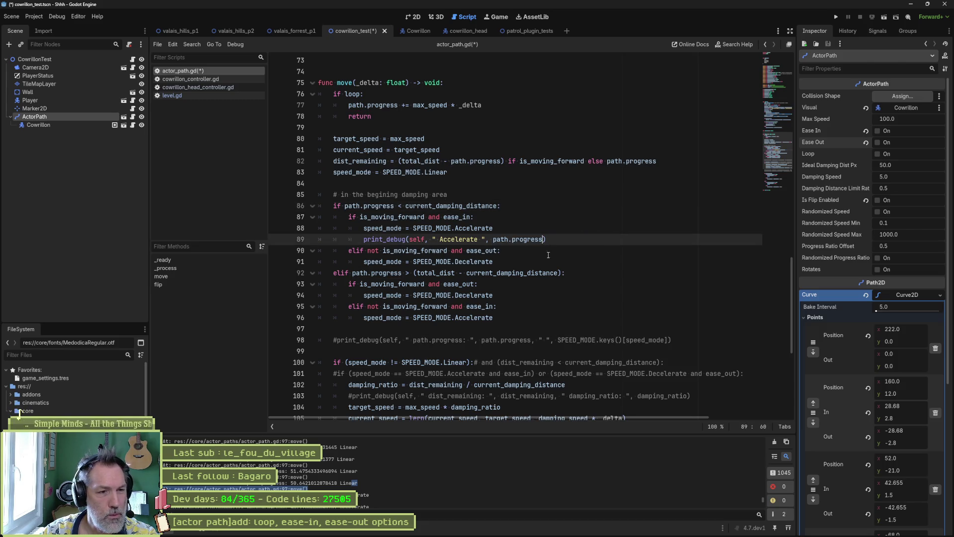
key("shift+Up")
- Add the same print under the Decelerate assignment as Decelerate 1, and renumber the first to Accelerate 1
left_click(525, 260)
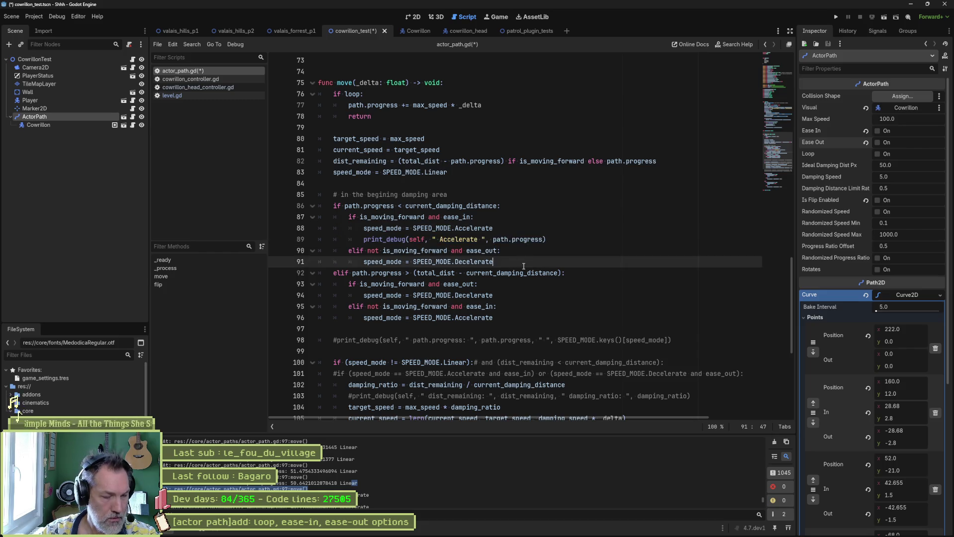
key("ctrl+v")
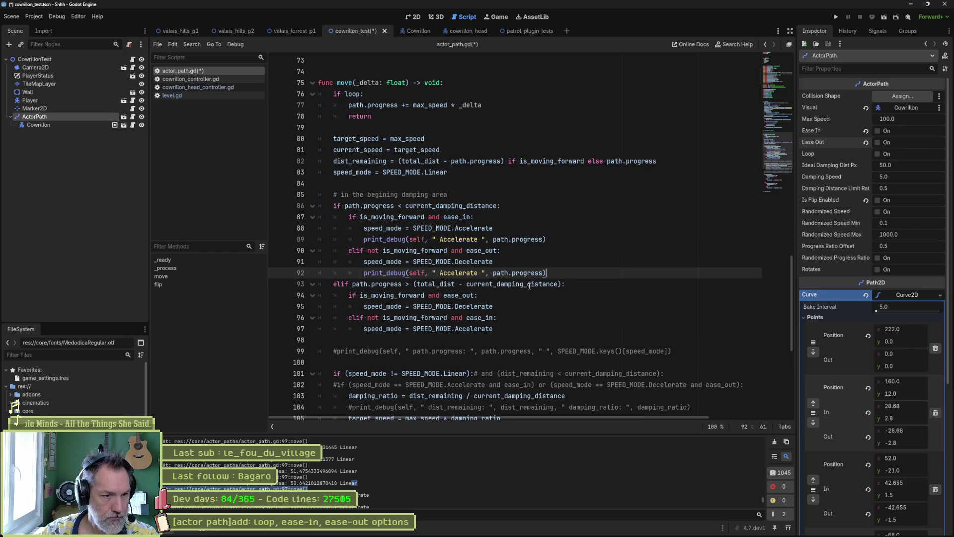
left_click(459, 261)
double_click(473, 262)
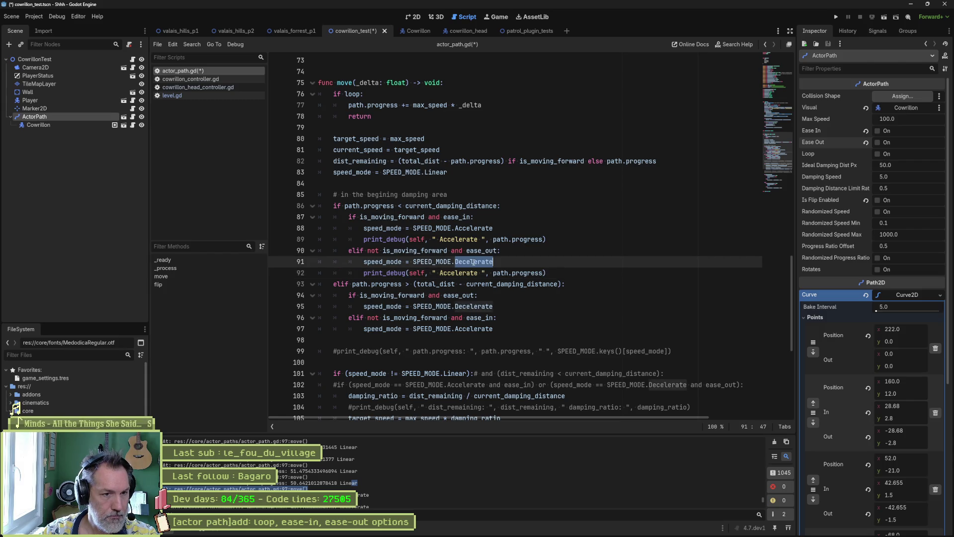
key("ctrl+c")
double_click(458, 273)
key("ctrl+v")
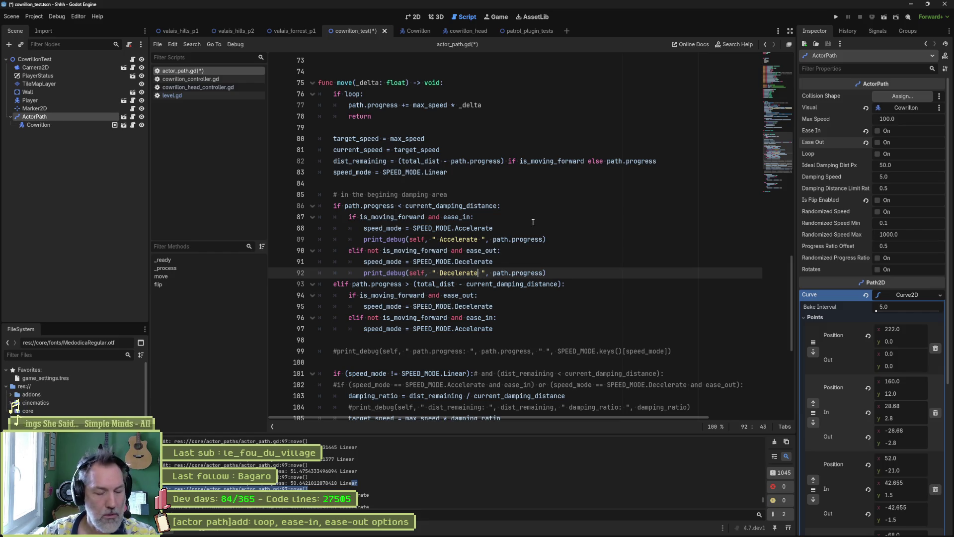
type("1")
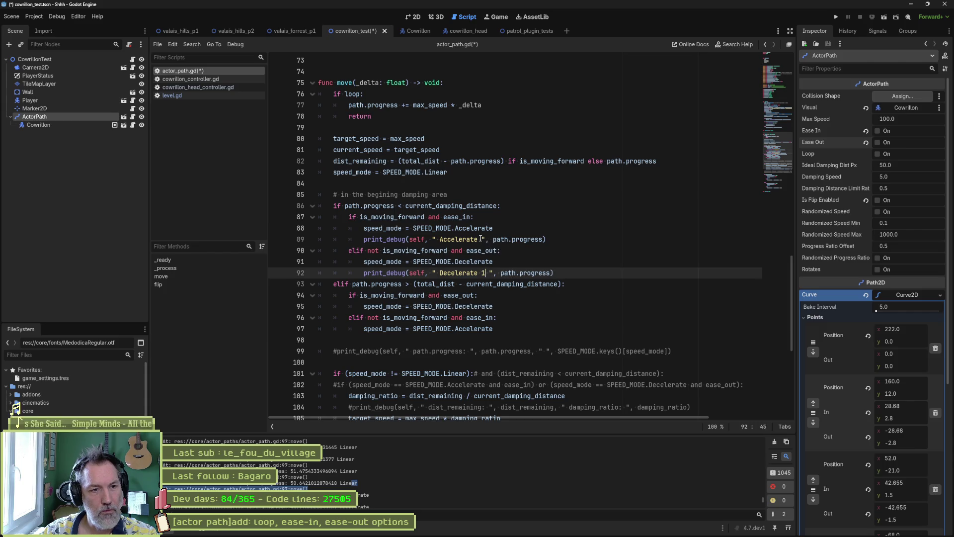
left_click(482, 240)
type("1")
- Copy the Decelerate 1 print under the end-area Decelerate assignment and relabel it Decelerate 2
left_click(572, 273)
left_click_drag(573, 269, 570, 266)
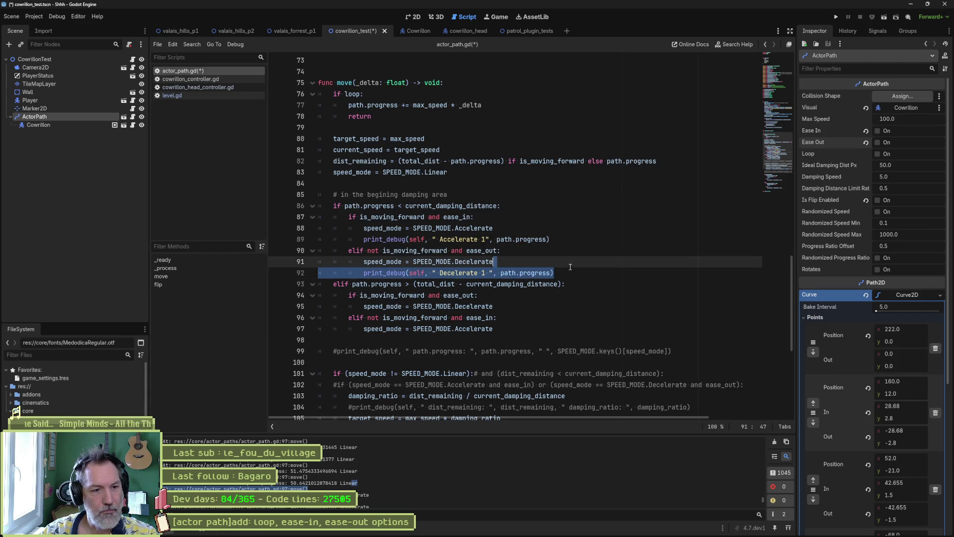
key("ctrl+c")
left_click(533, 307)
key("ctrl+v")
double_click(484, 317)
type("2")
- Copy the Accelerate 1 print under the last Accelerate assignment and relabel it Accelerate 2
left_click_drag(565, 240, 564, 231)
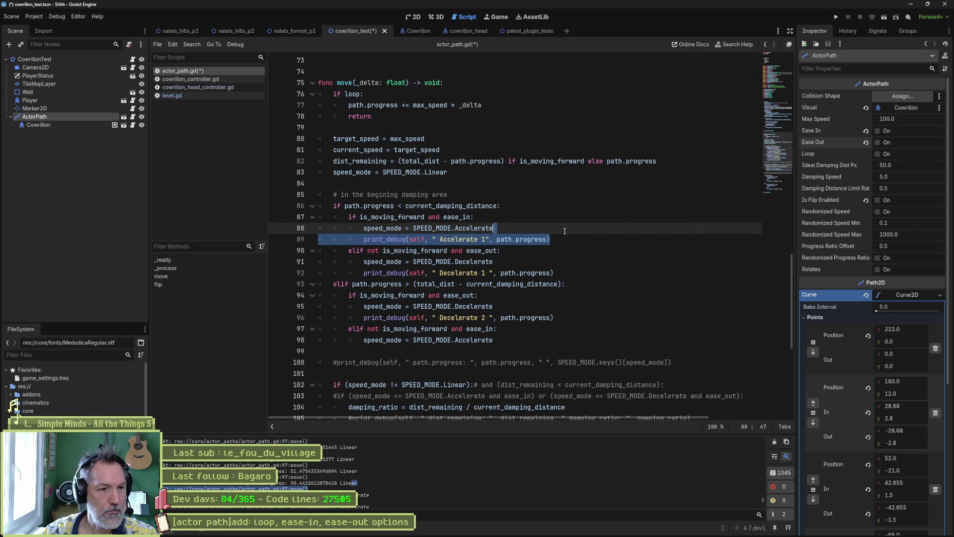
key("ctrl+c")
left_click(517, 345)
key("ctrl+v")
double_click(484, 351)
type("2")
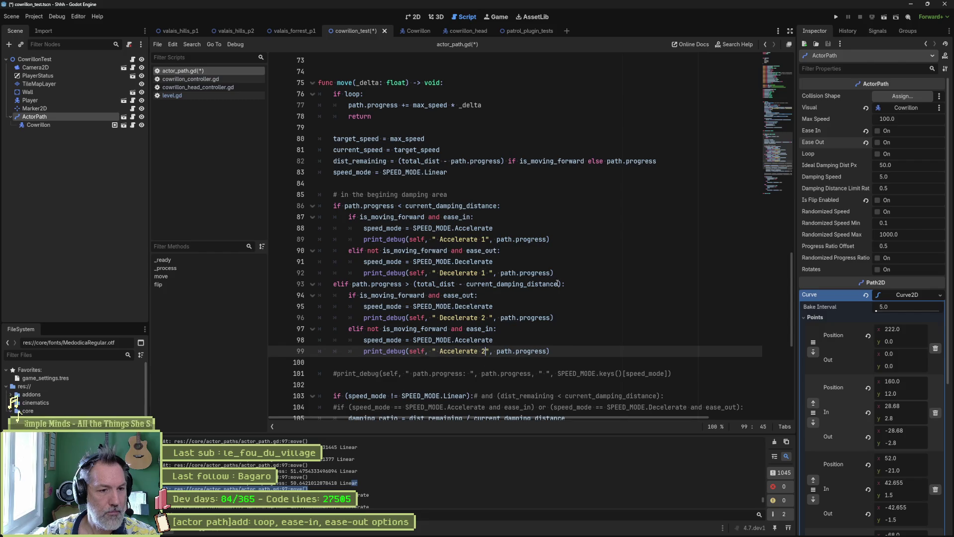
scroll(513, 299, "down", 6)
scroll(514, 299, "up", 3)
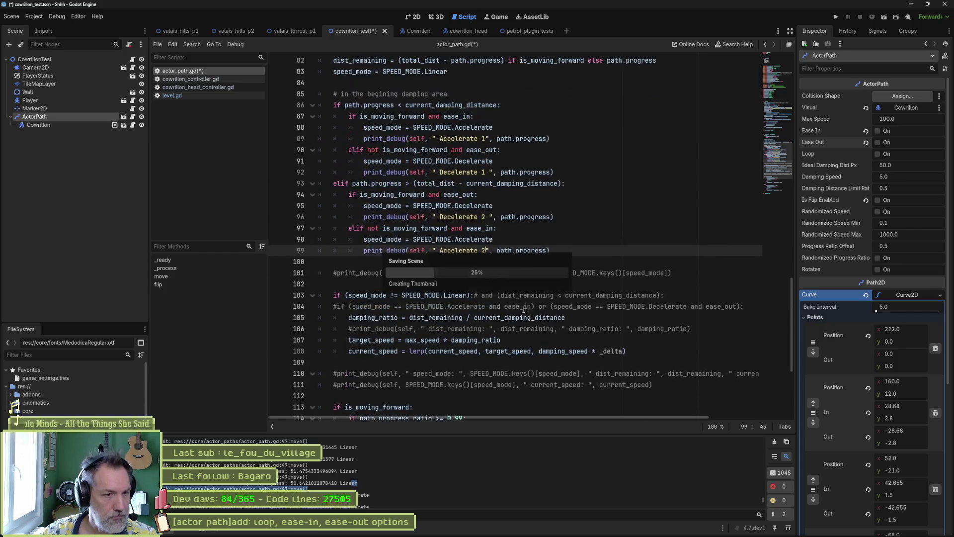
- Run the current scene, enable Ease In on ActorPath while it plays, then stop the game
key("F6")
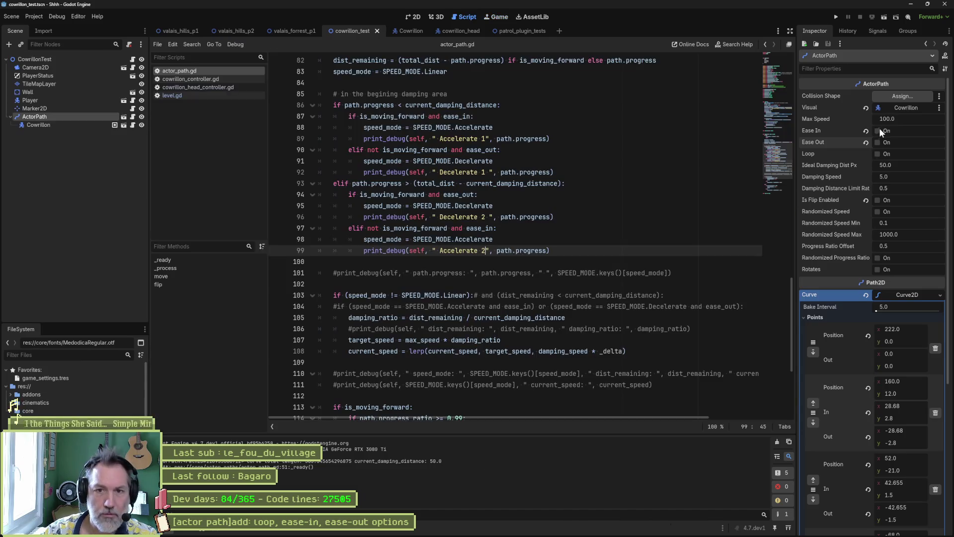
left_click(877, 131)
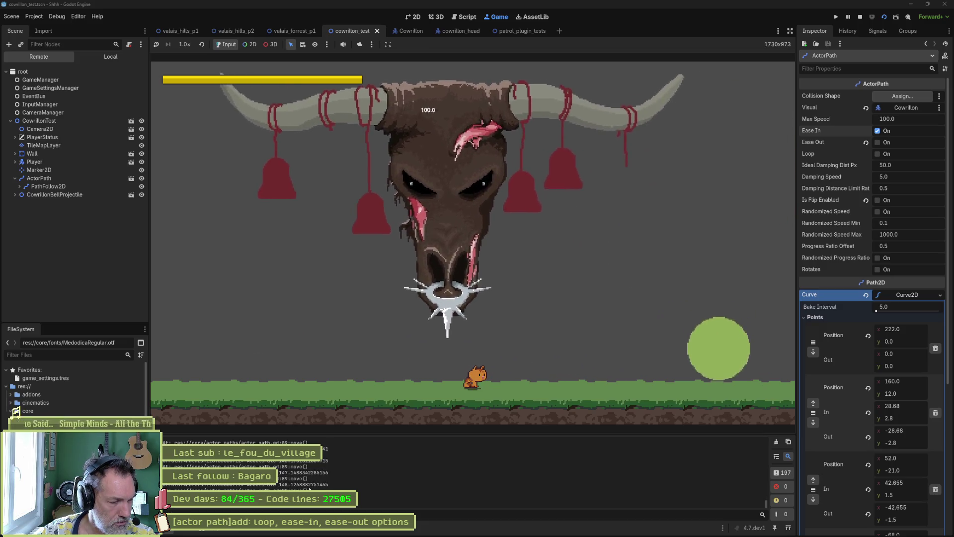
key("F8")
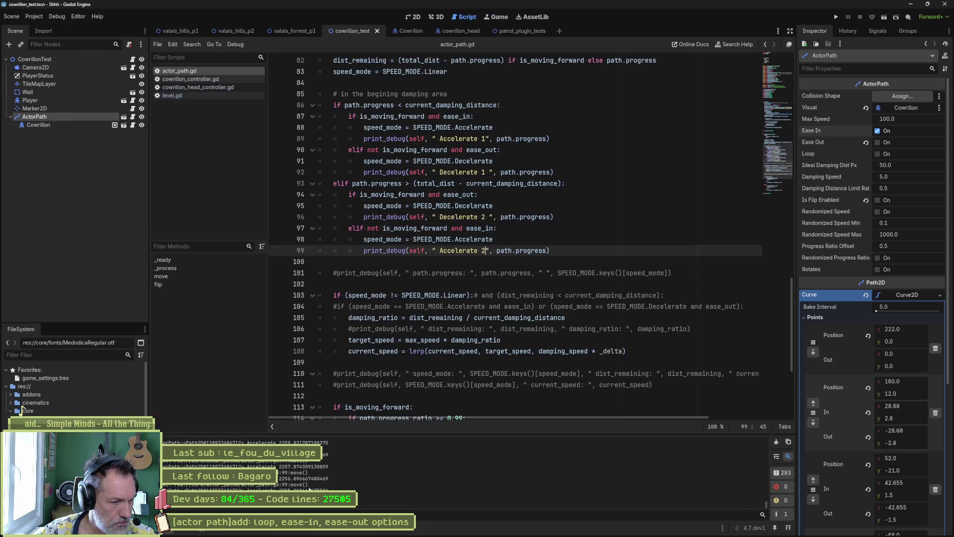
- Enlarge the Output panel and scroll through the Accelerate-tagged path.progress messages
left_click_drag(766, 504, 770, 431)
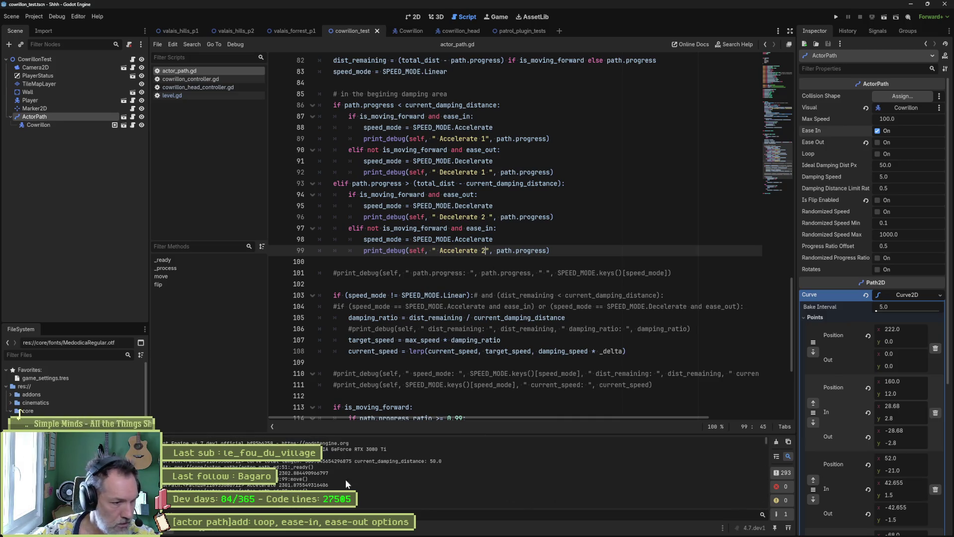
scroll(294, 478, "down", 10)
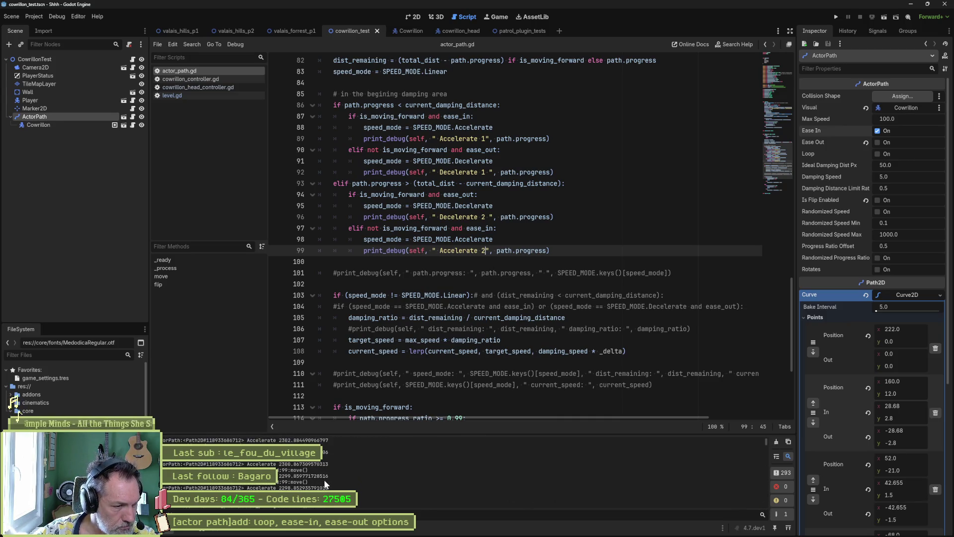
scroll(323, 479, "down", 3)
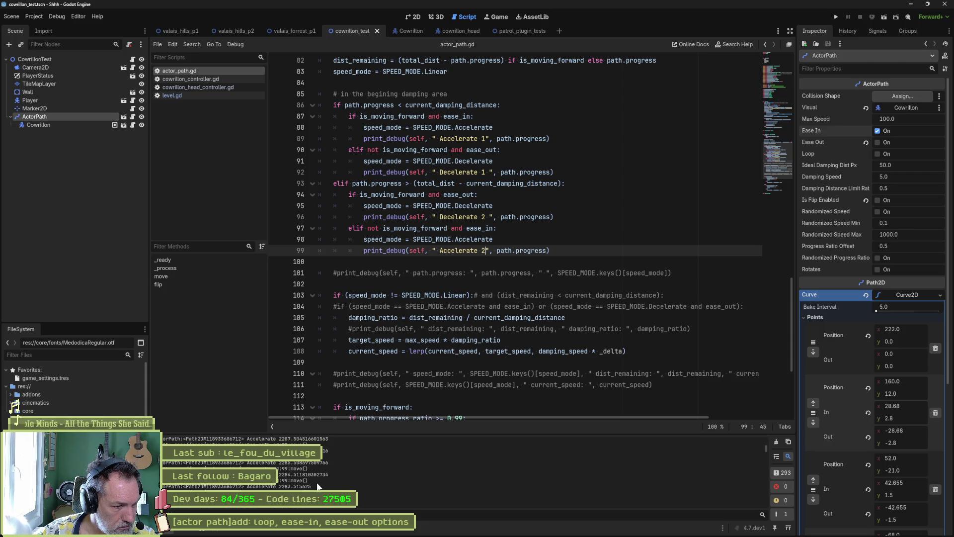
scroll(317, 485, "down", 5)
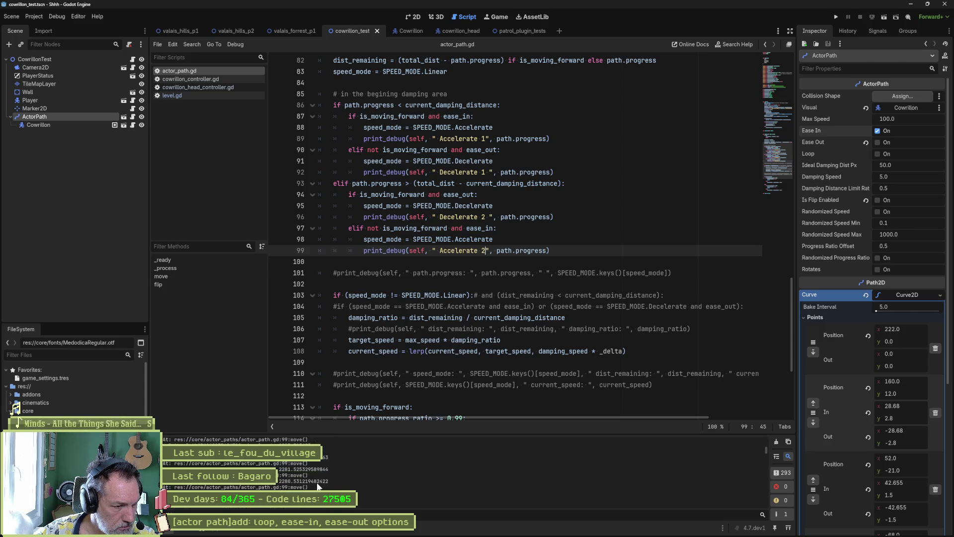
scroll(338, 479, "down", 5)
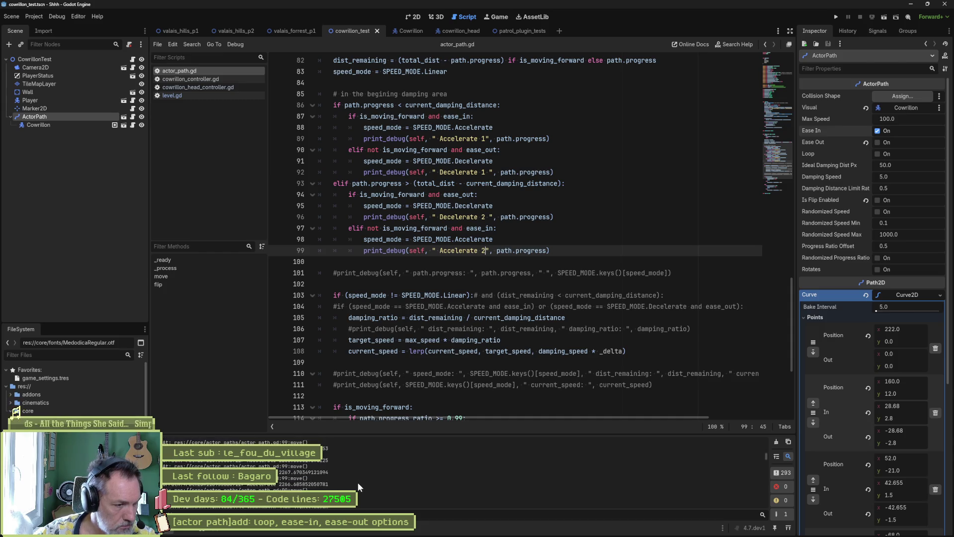
scroll(356, 478, "down", 2)
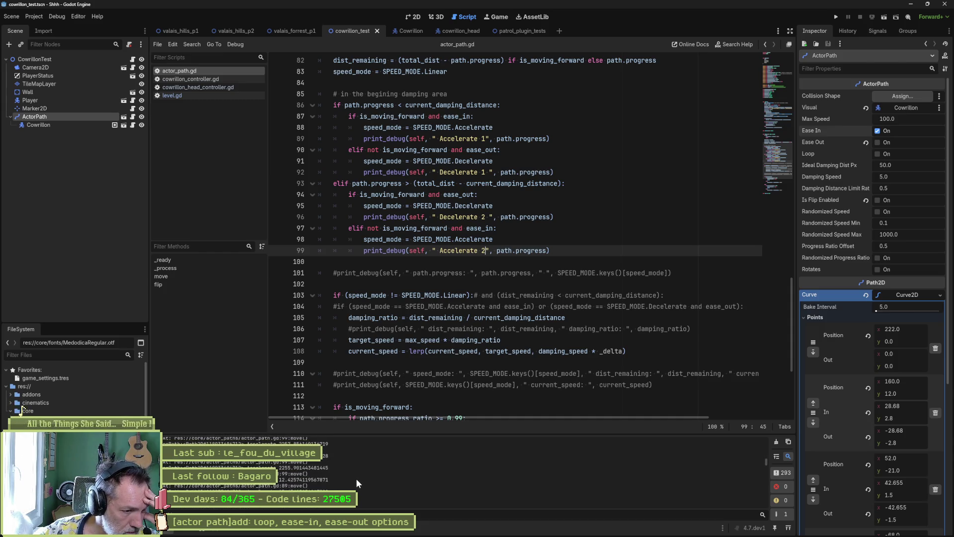
scroll(343, 482, "down", 1)
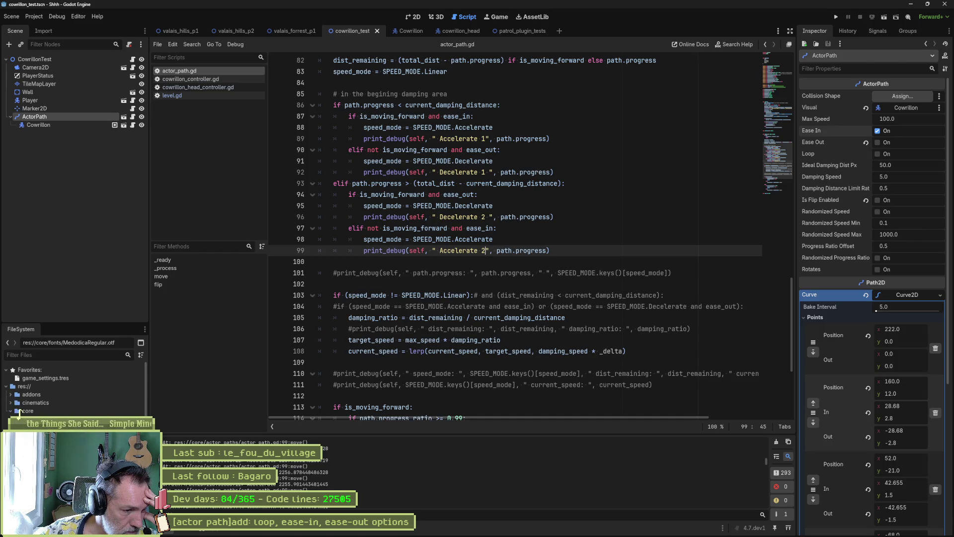
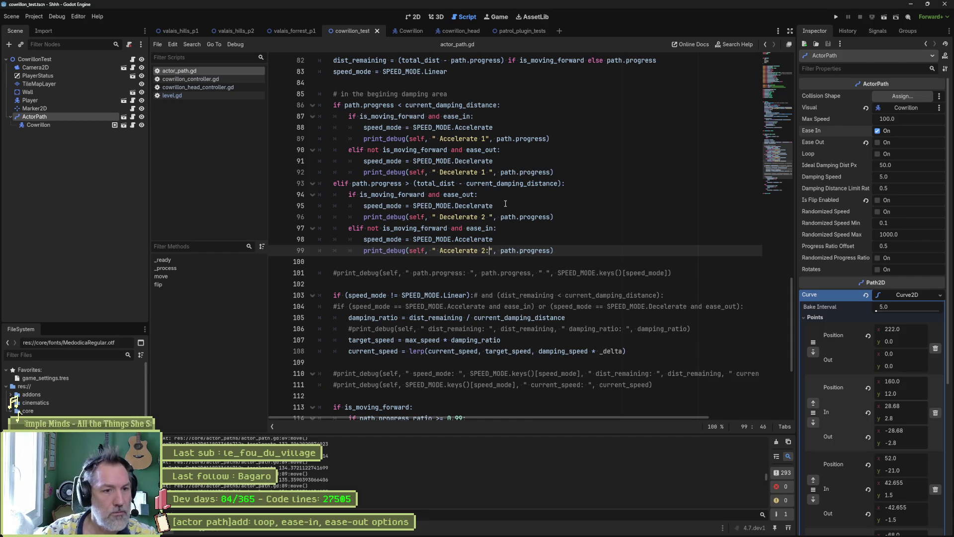
- Add a colon after each Accelerate/Decelerate label in the lines 89–99 debug prints, then run the scene
type(":")
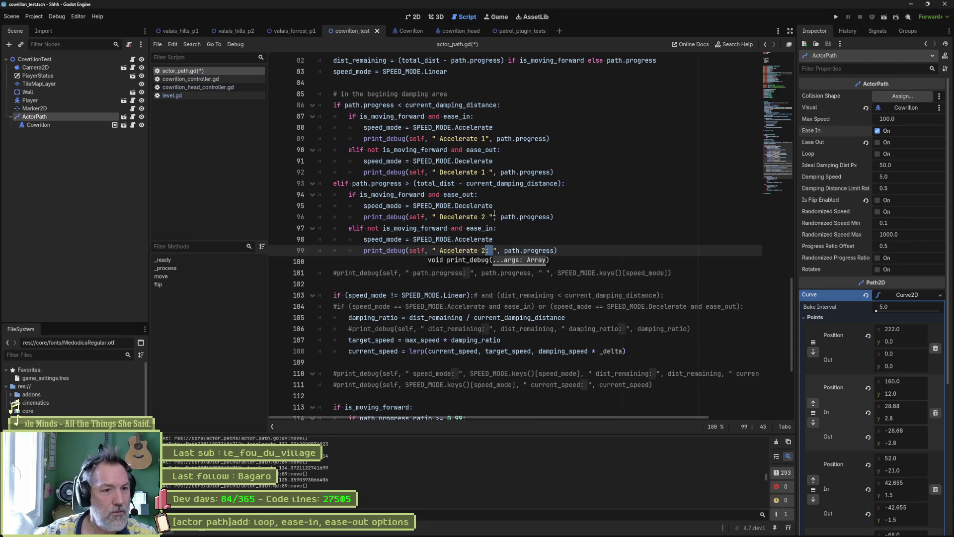
key("Up")
key("Up")
key("Up")
left_click(486, 172, "alt")
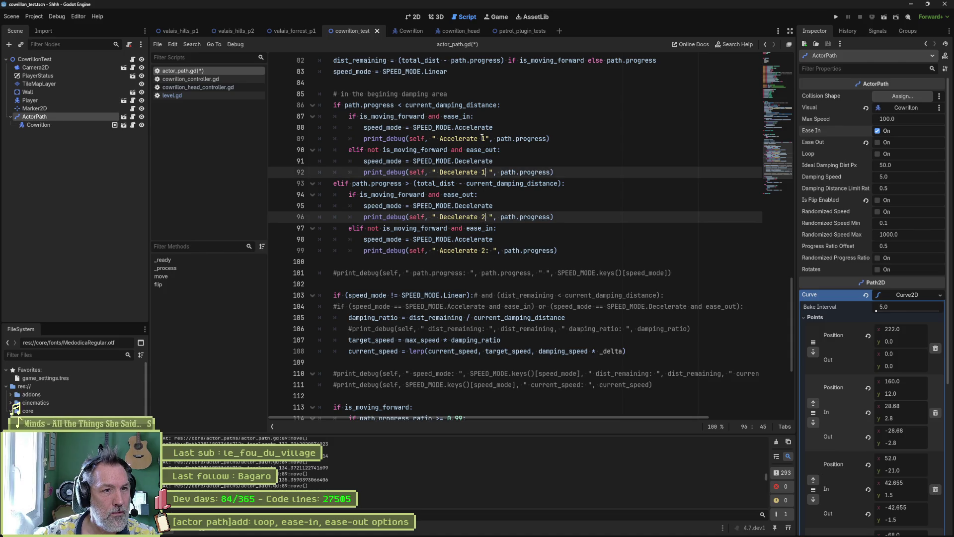
left_click(485, 139, "alt")
type(":")
key("F6")
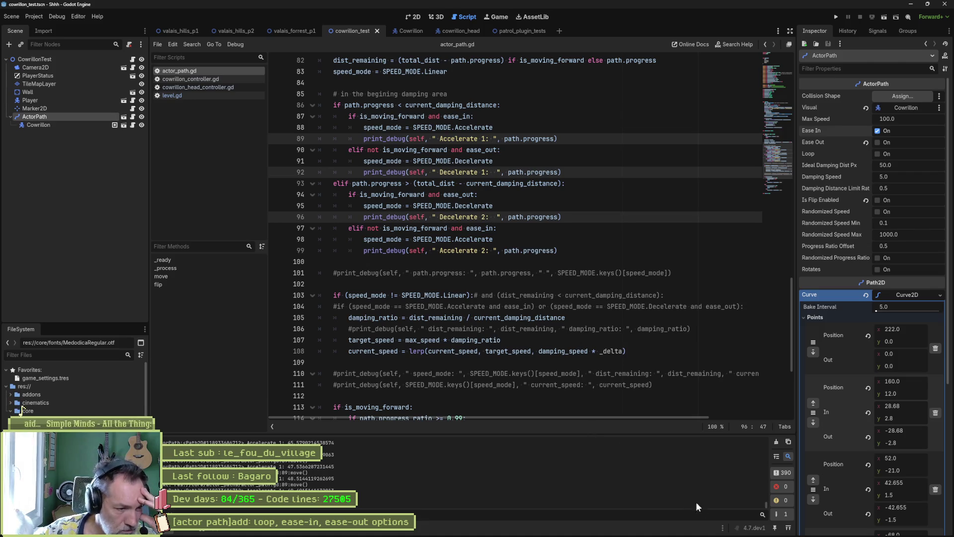
left_click_drag(764, 504, 768, 437)
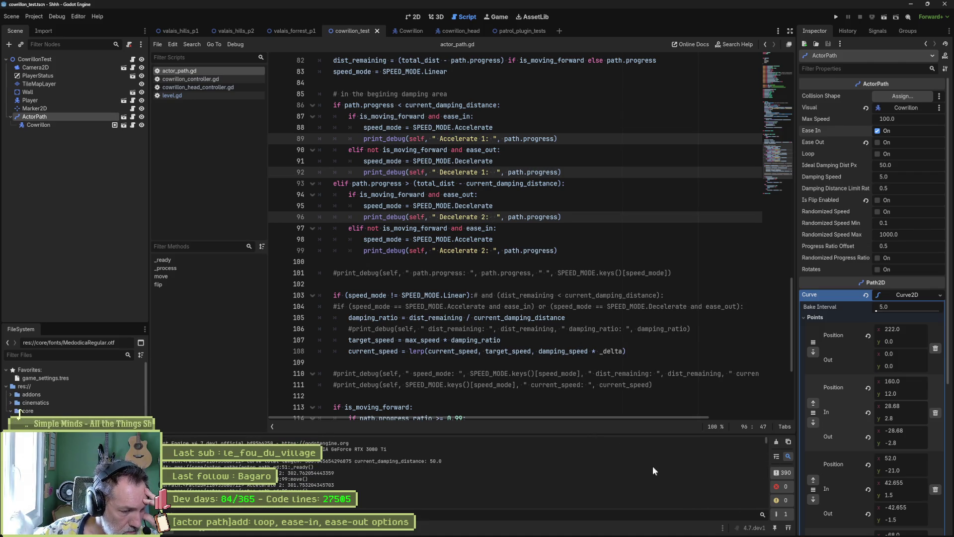
scroll(360, 476, "down", 10)
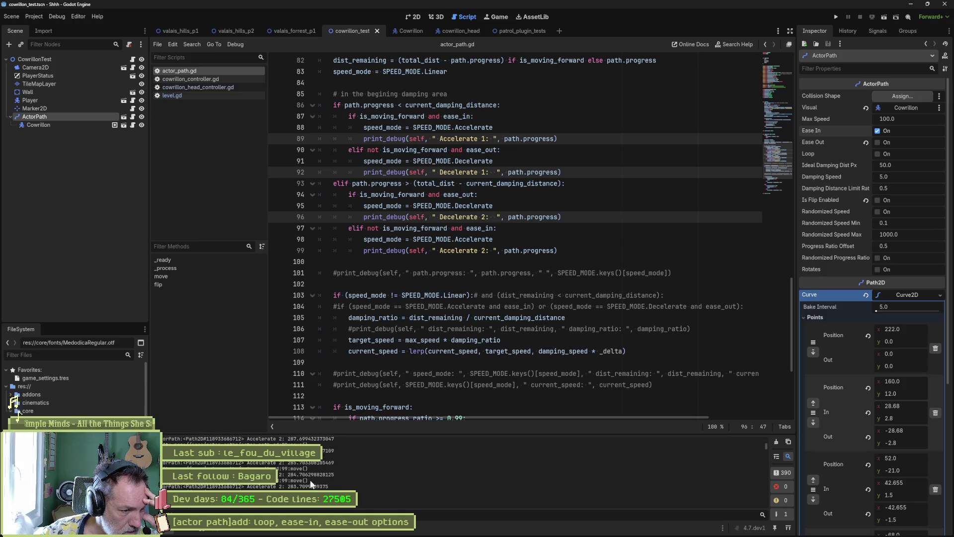
scroll(310, 478, "down", 10)
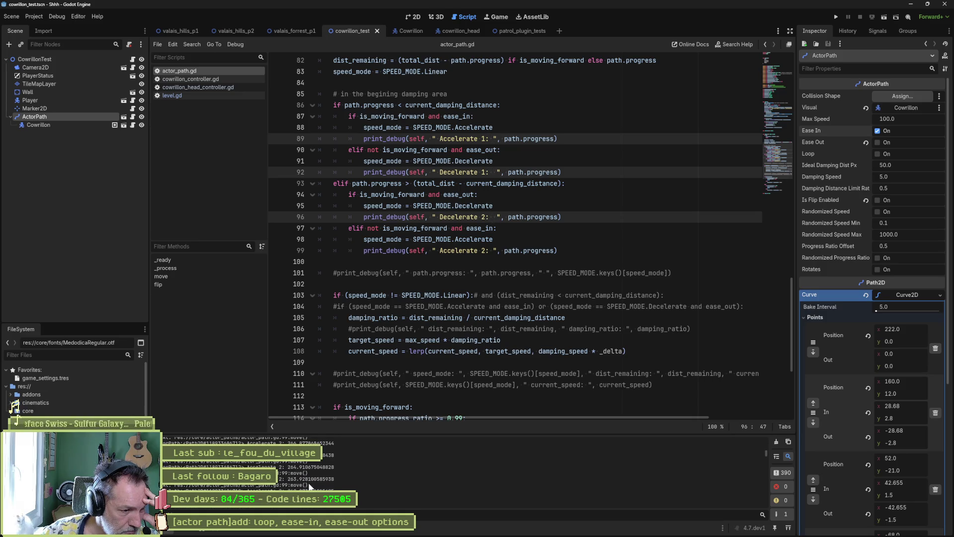
scroll(308, 481, "down", 10)
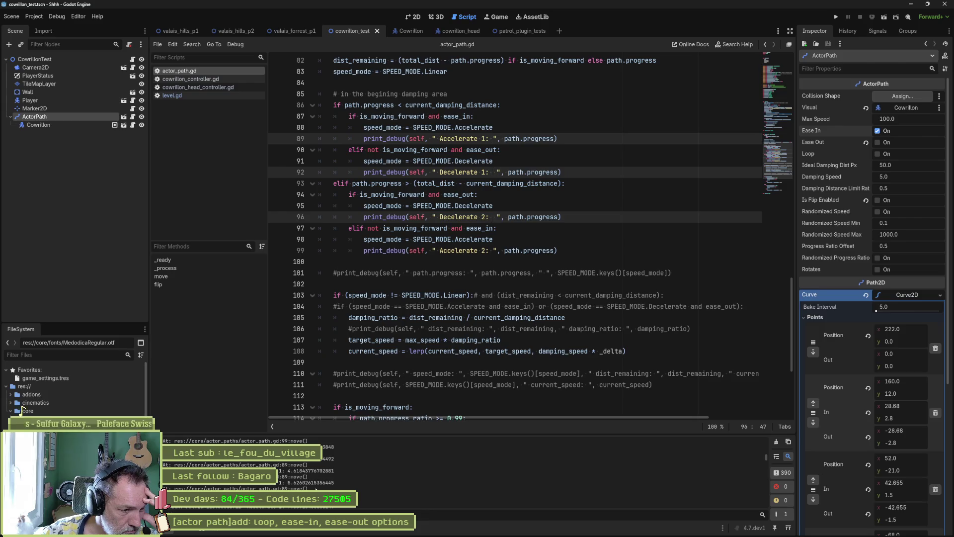
scroll(315, 489, "up", 1)
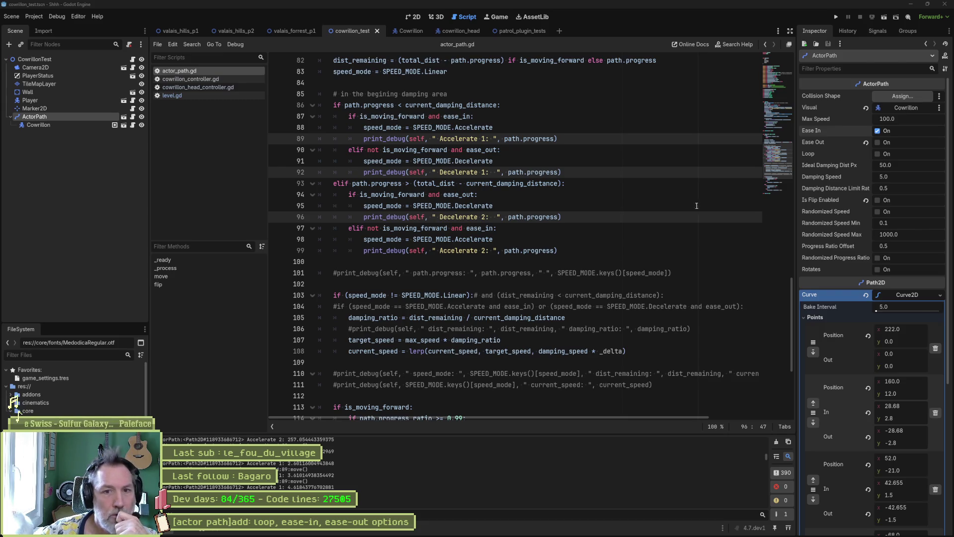
mouse_move(534, 213)
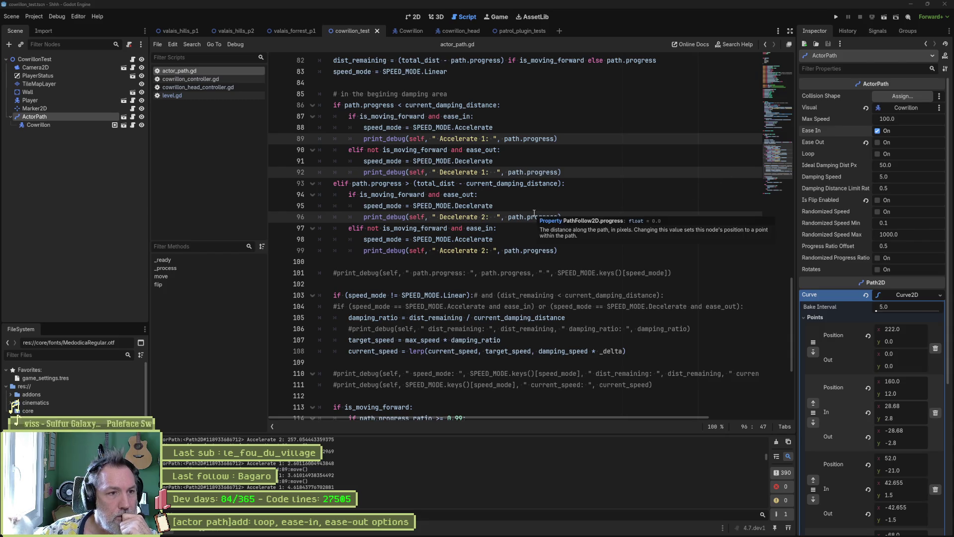
left_click(484, 127)
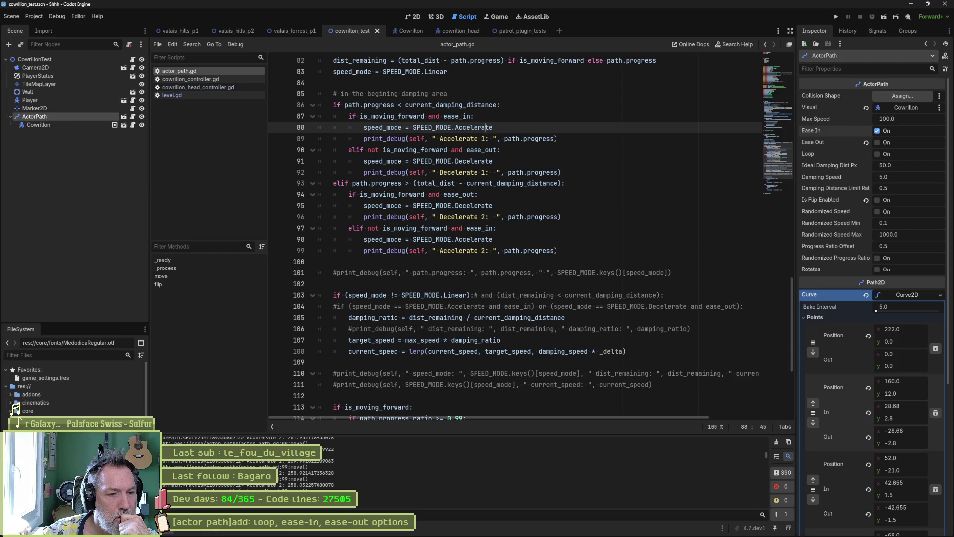
left_click(349, 318)
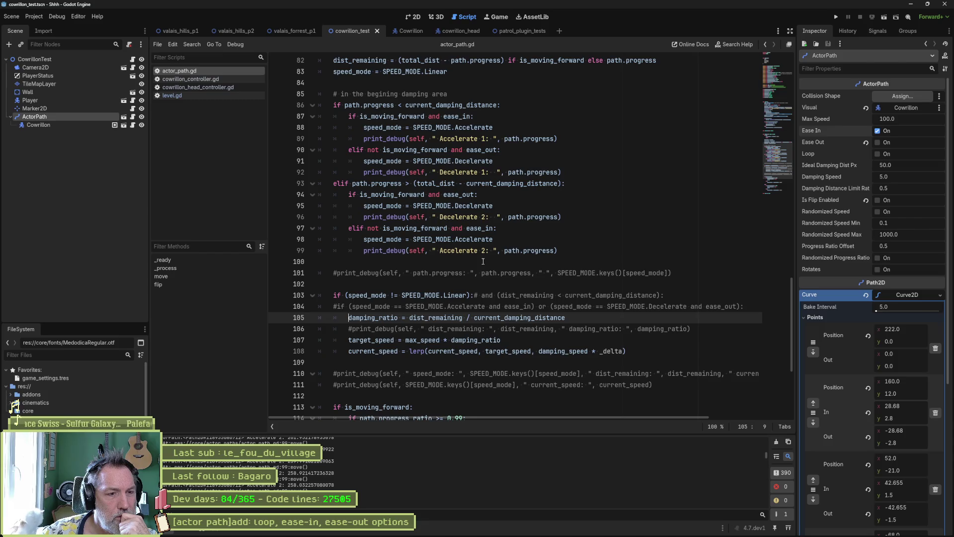
- Turn off Ease In and turn on Ease Out on the ActorPath, then run and stop the scene
left_click(878, 130)
left_click(877, 142)
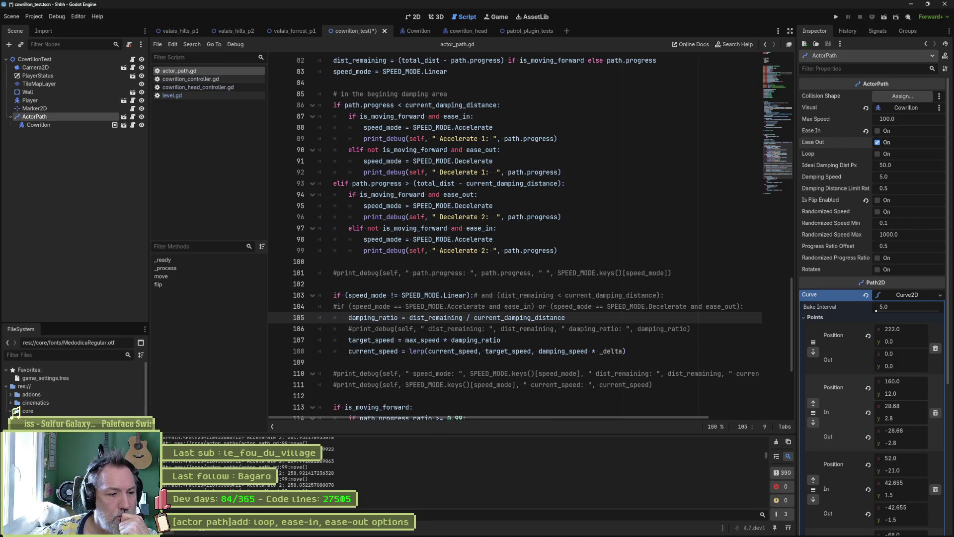
key("F6")
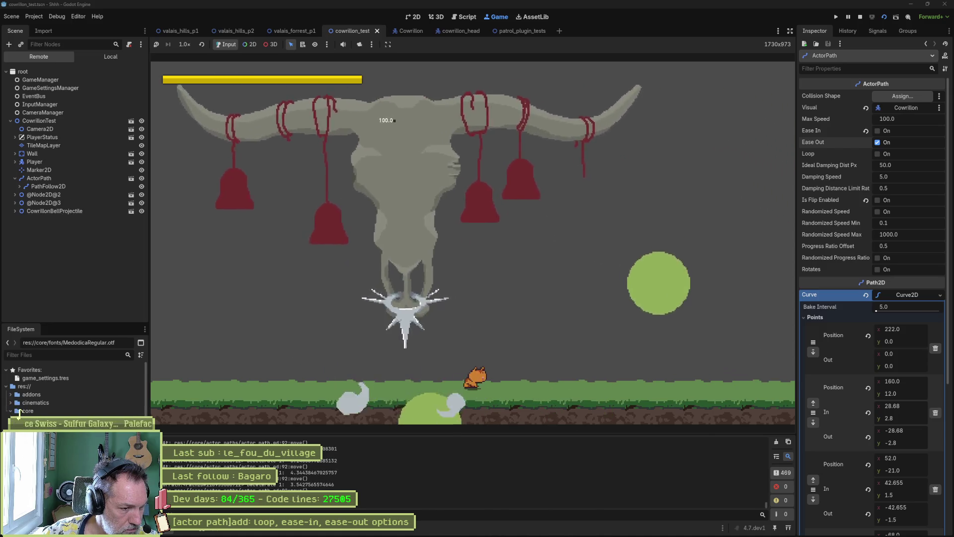
key("F8")
left_click_drag(766, 505, 766, 476)
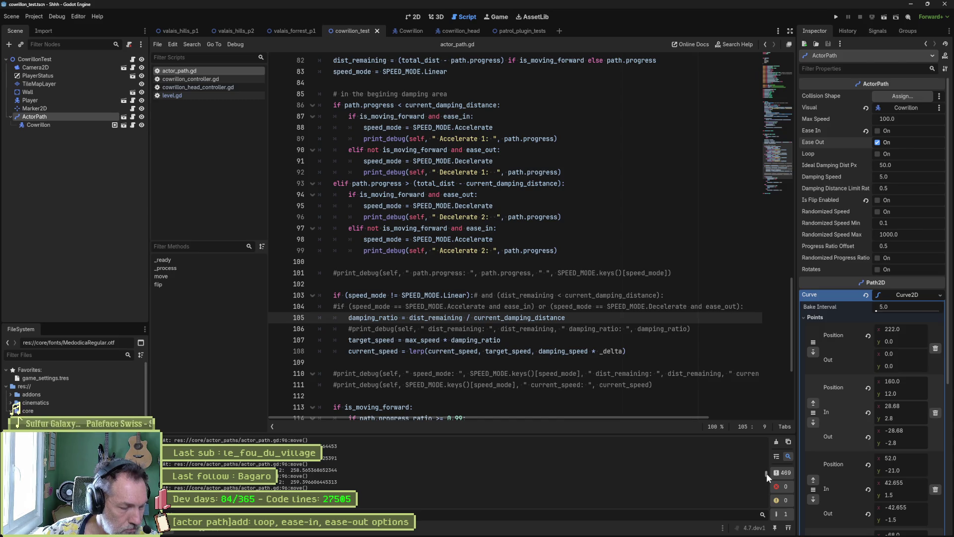
- Comment out the four zone debug prints on lines 89, 92, 96 and 99
left_click(364, 140)
left_click(364, 172, "alt")
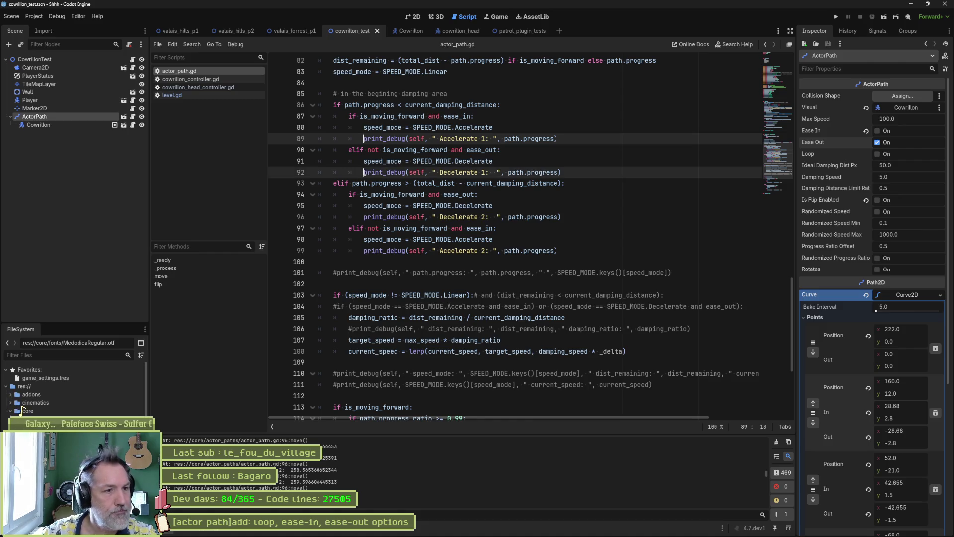
left_click(363, 216, "alt")
left_click(365, 250, "alt")
type("#")
left_click(399, 263)
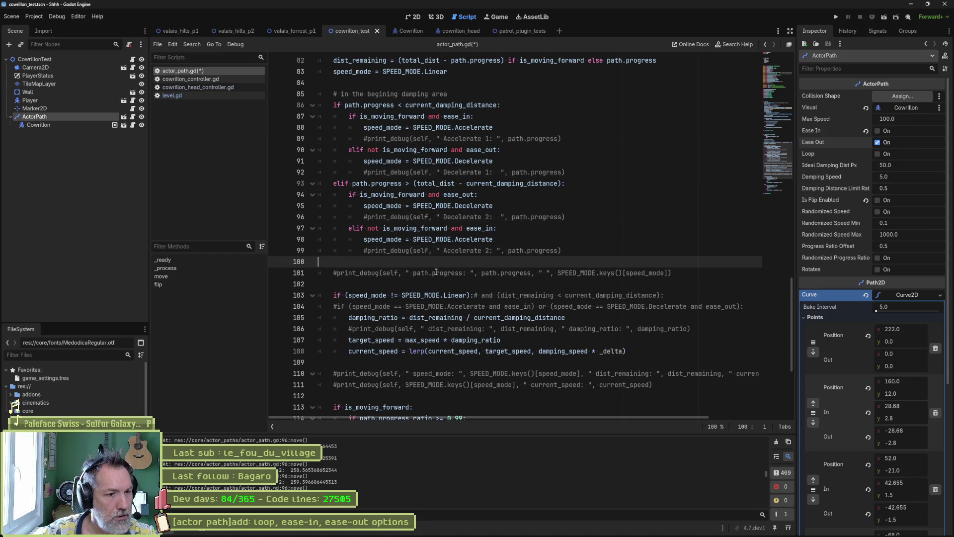
- Uncomment the line 106 print, remove its dist_remaining part so it logs only damping_ratio, and run
scroll(452, 268, "down", 1)
left_click_drag(446, 261, 447, 318)
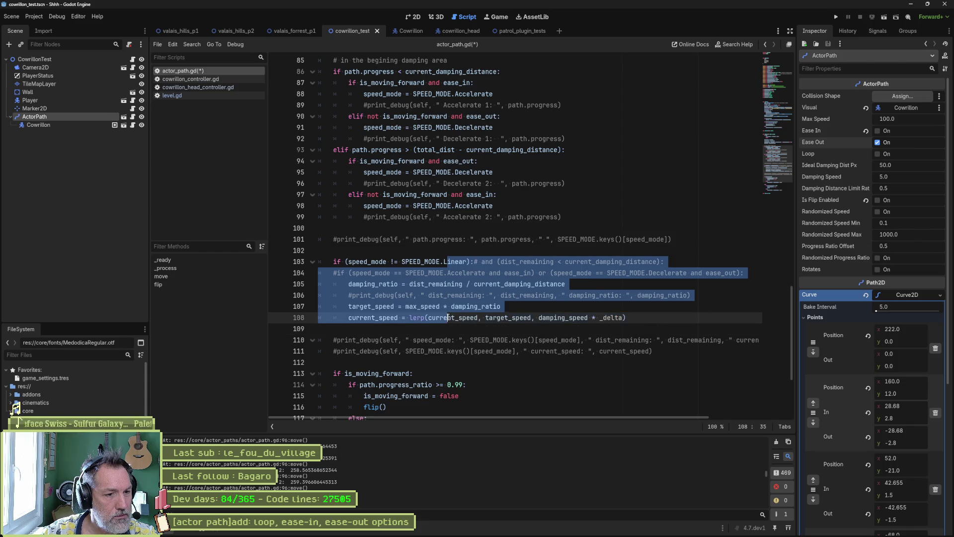
left_click(461, 306)
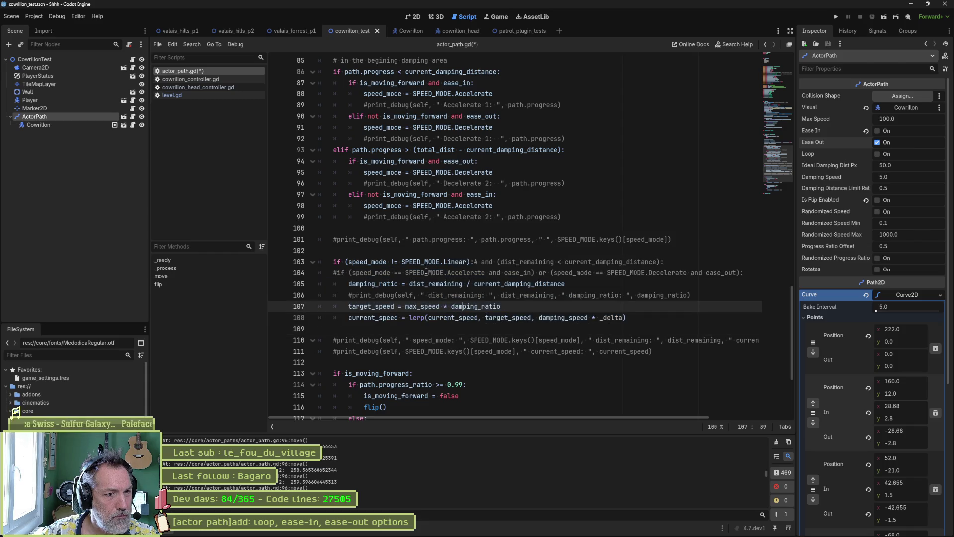
left_click_drag(473, 261, 331, 258)
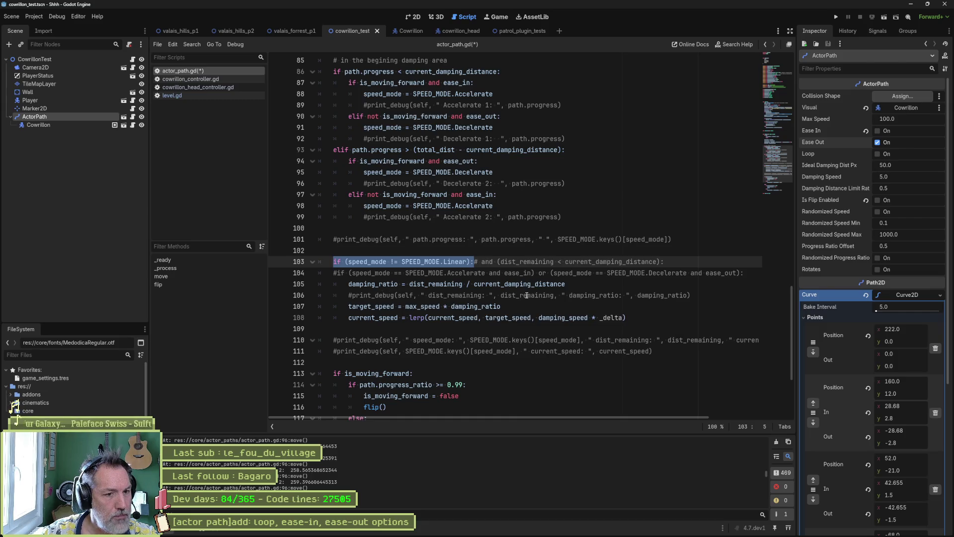
left_click(350, 296)
key("BackSpace")
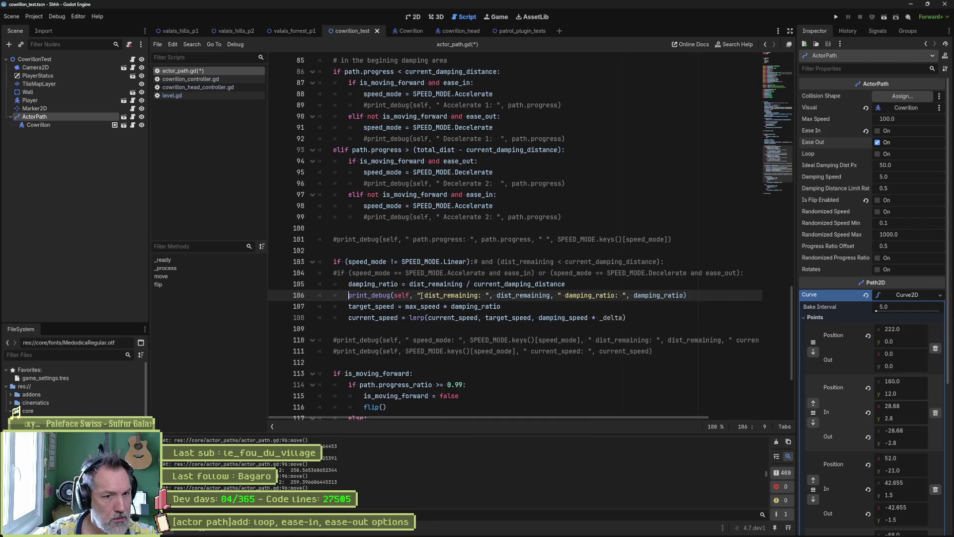
left_click_drag(416, 295, 560, 295)
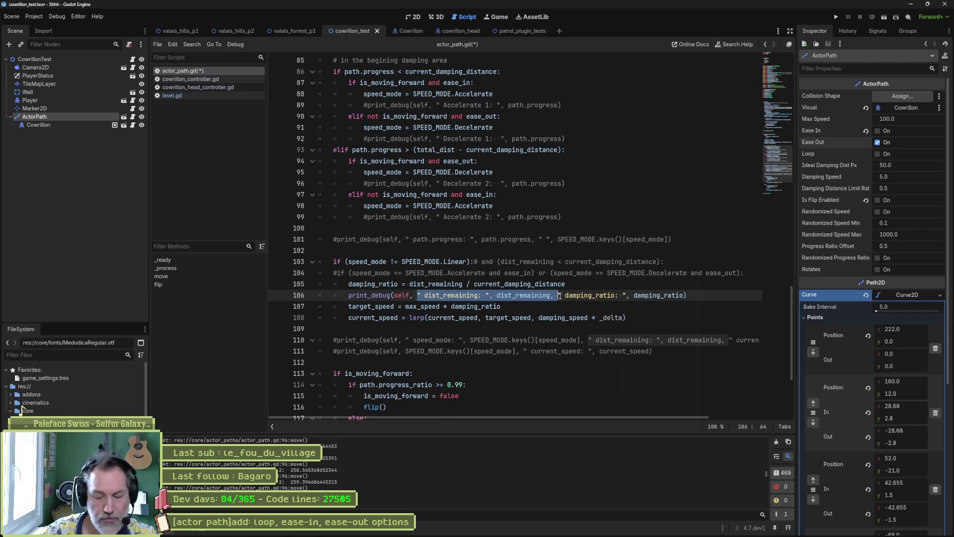
key("BackSpace")
key("F6")
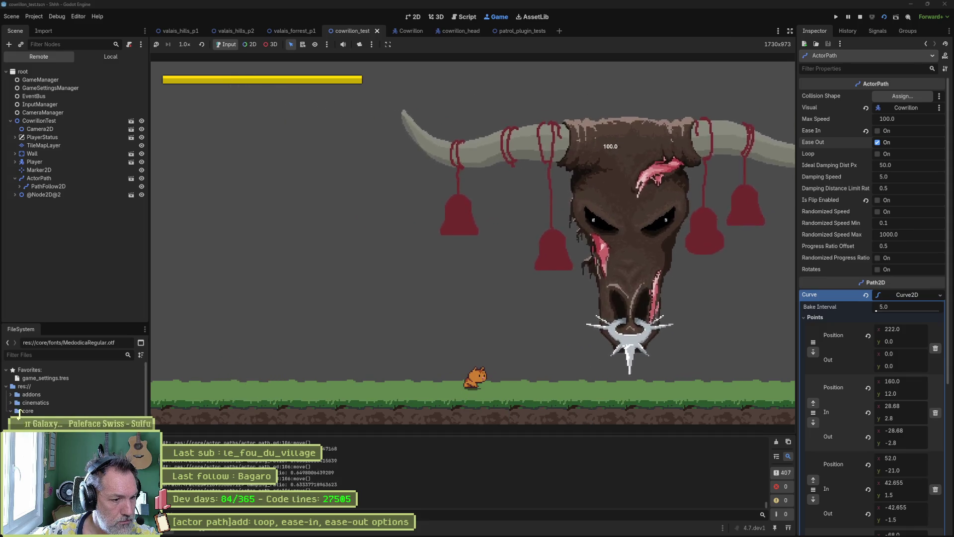
- Stop the game and scroll the Output panel to review the damping_ratio values
key("F8")
left_click_drag(766, 505, 765, 490)
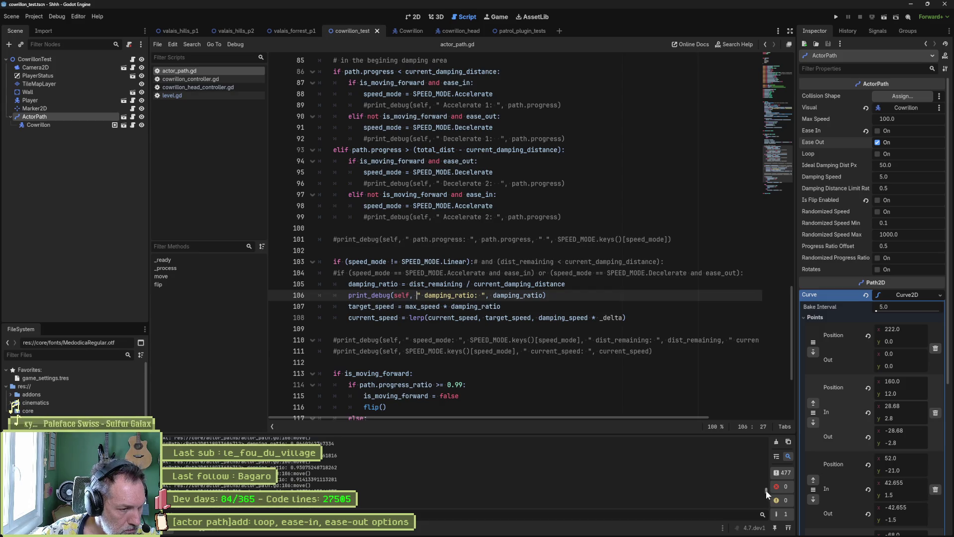
scroll(765, 490, "up", 2)
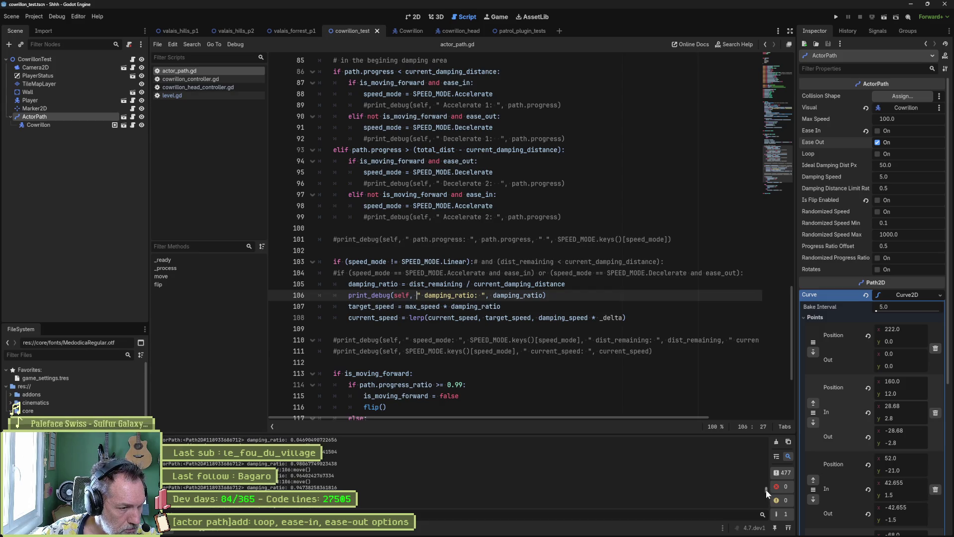
mouse_move(765, 490)
left_mouse_down()
mouse_move(772, 512)
mouse_move(765, 430)
left_mouse_up()
scroll(374, 476, "down", 3)
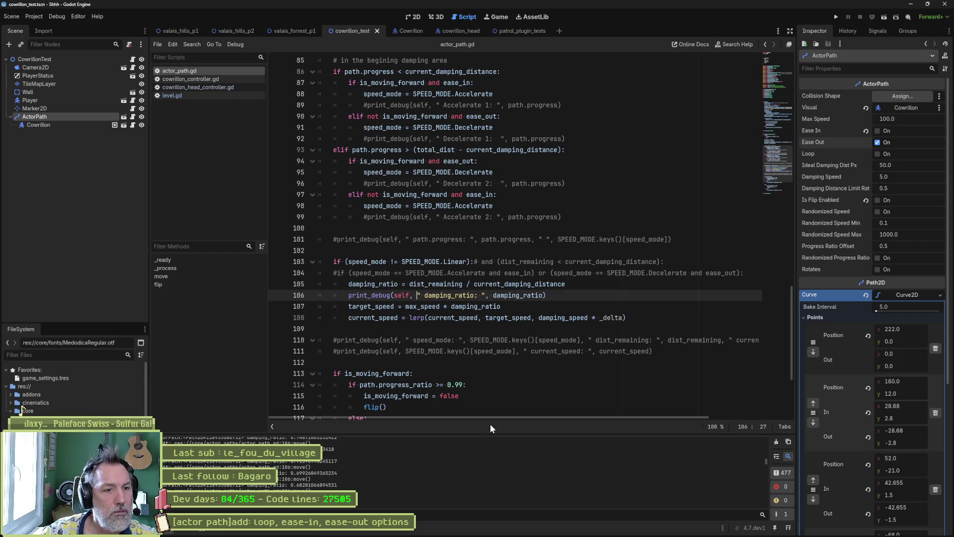
- Replace current_speed with max_speed as the lerp's starting value on line 108, save, and run
left_click(565, 295)
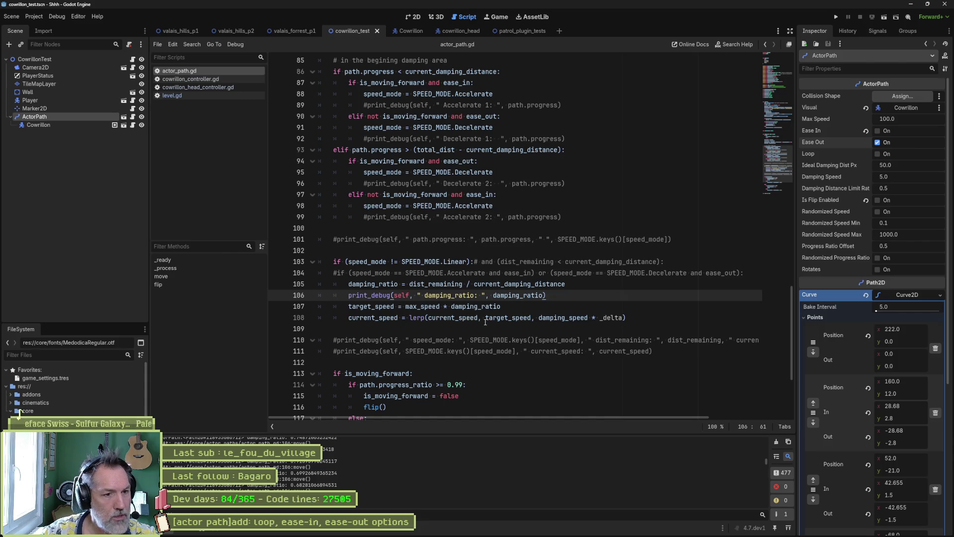
double_click(452, 317)
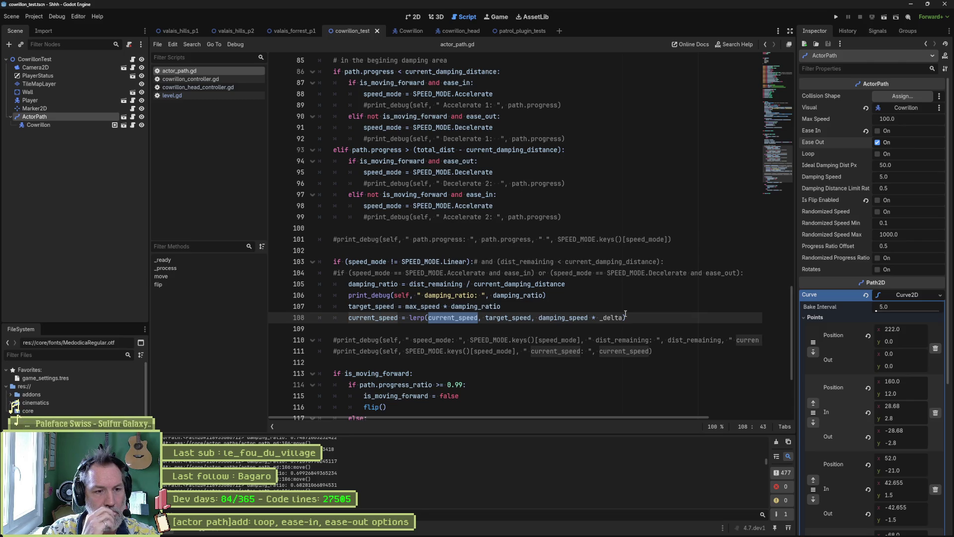
left_click(427, 306)
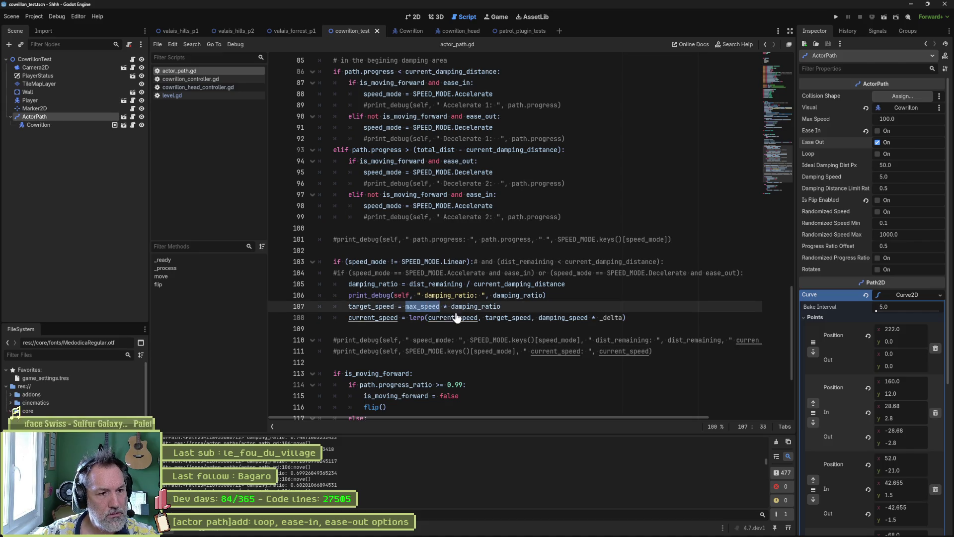
double_click(457, 317)
scroll(485, 339, "down", 3)
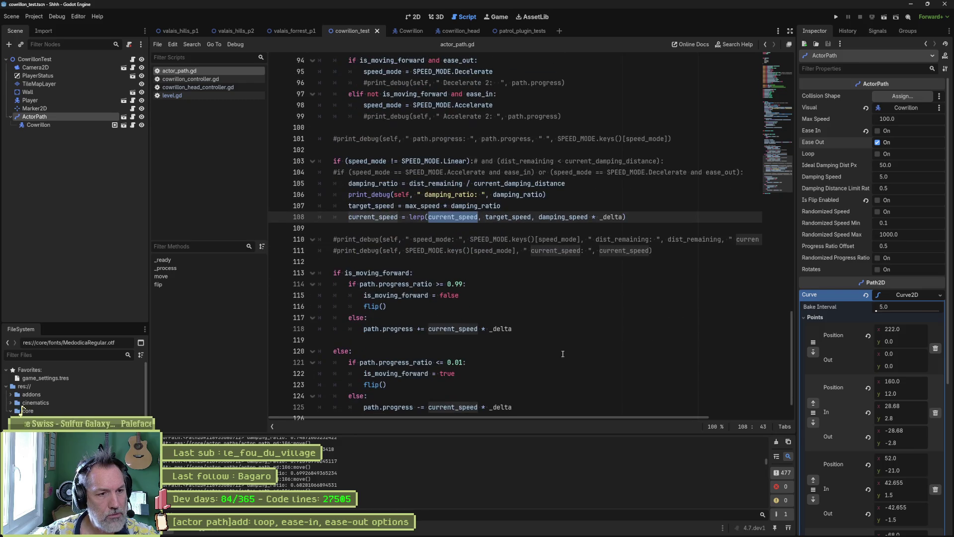
scroll(581, 362, "down", 1)
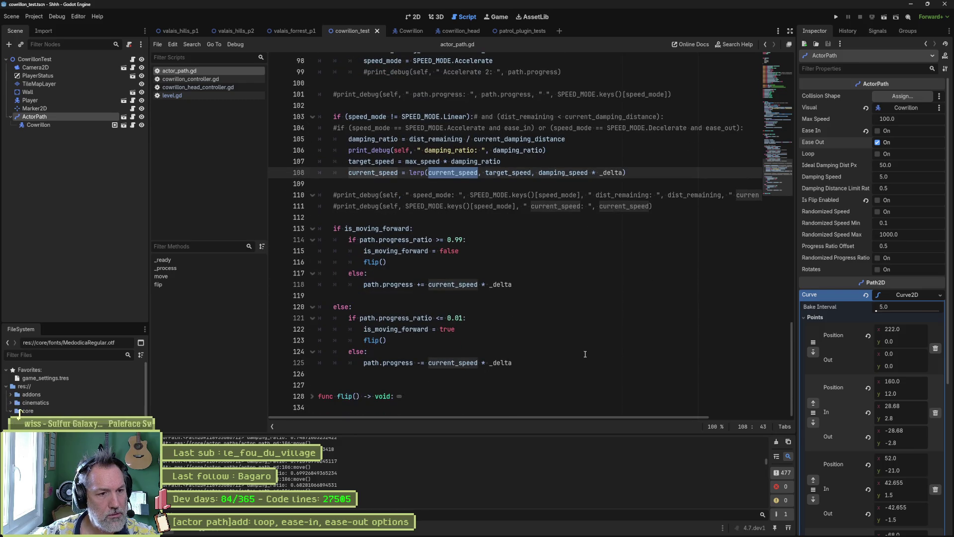
scroll(584, 354, "up", 3)
type("max_speed")
key("ctrl+s")
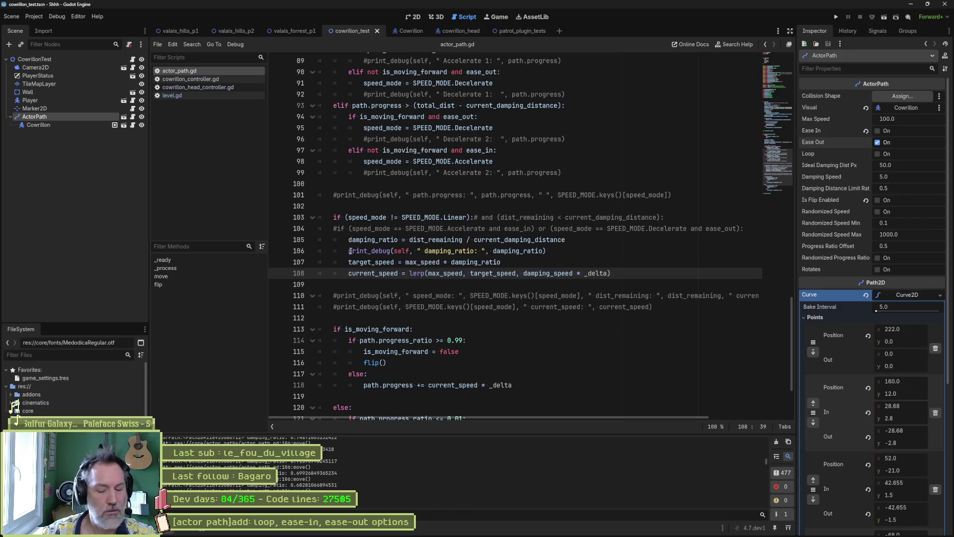
left_click(350, 251)
key("F6")
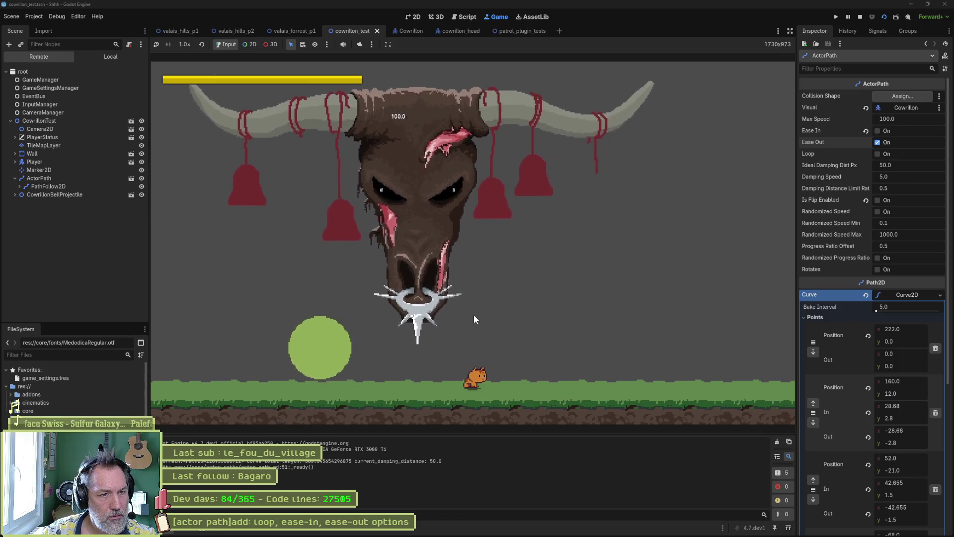
- Move the damping_ratio print below the lerp line, uncomment it, append current_speed, and run
key("F8")
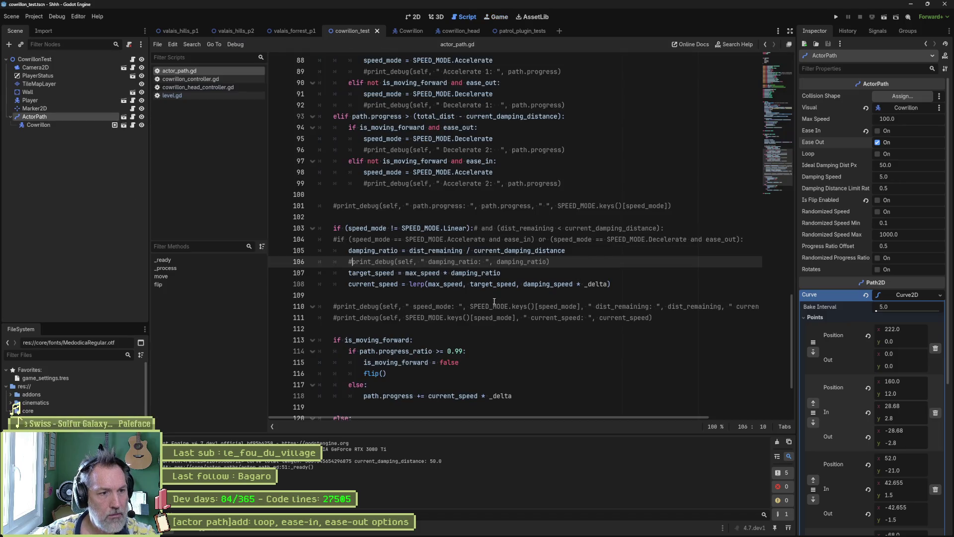
key("alt+Down")
key("alt+Down")
key("BackSpace")
key("ctrl+Right")
key("ctrl+Right")
key("End")
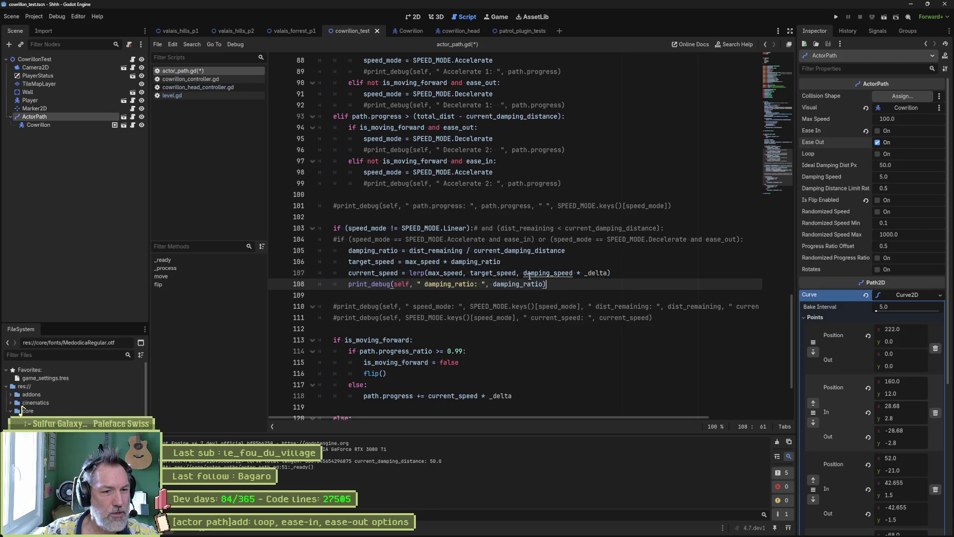
key("Up")
key("Home")
key("ctrl+shift+Right")
key("Down")
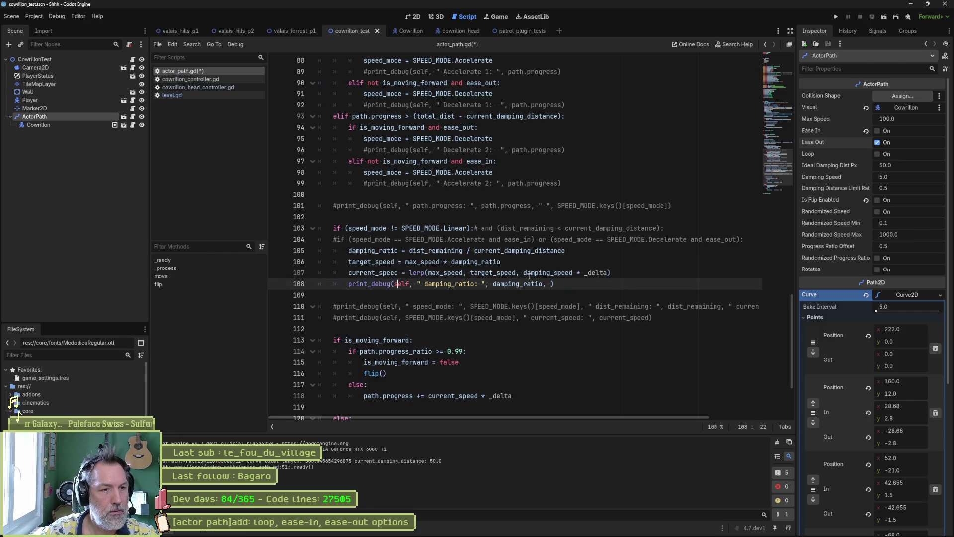
type("\" current_speed: \", current_speed")
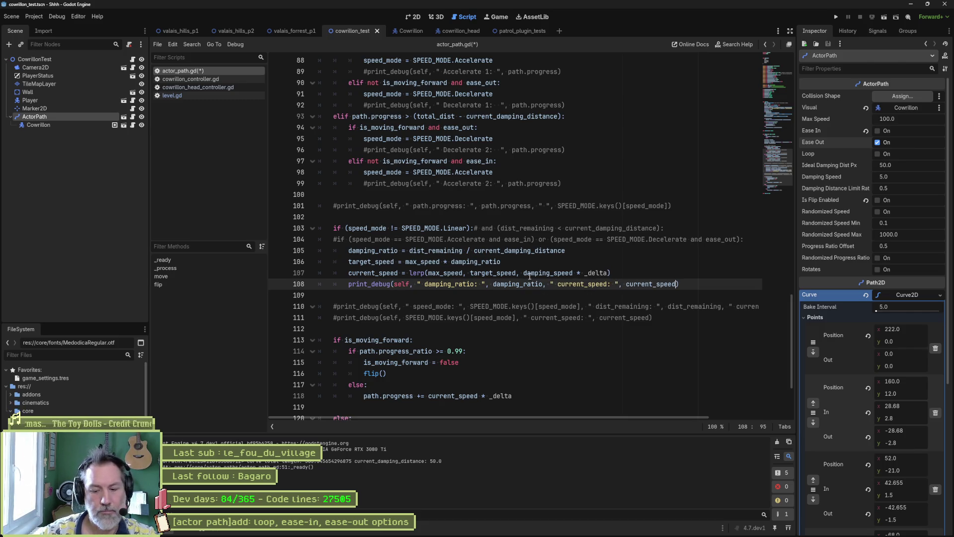
key("F6")
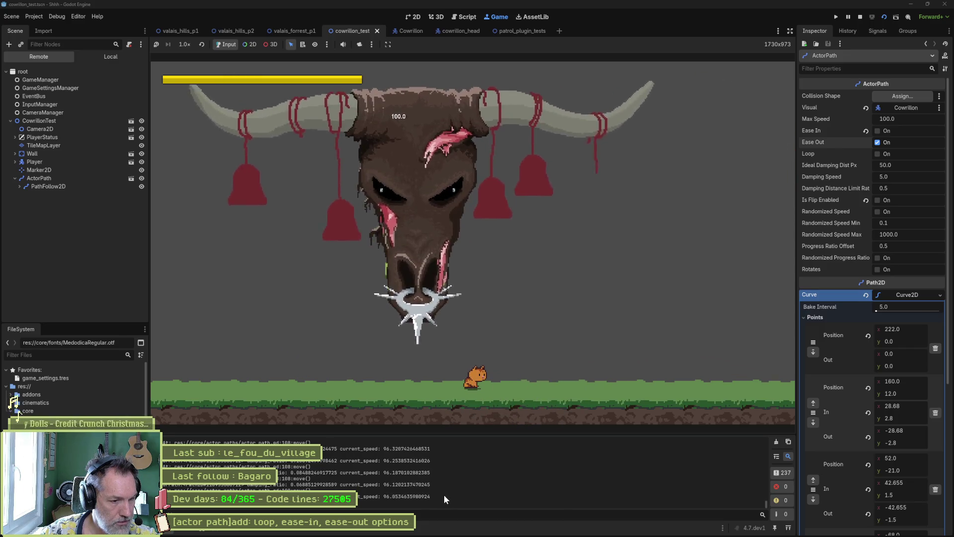
- Duplicate the debug print above the speed update and change it to log target_speed
key("F8")
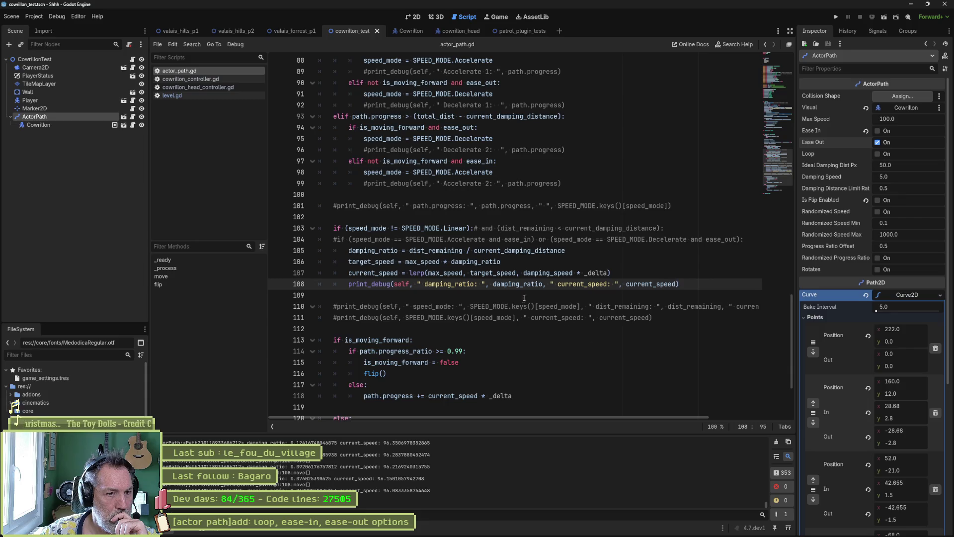
double_click(444, 273)
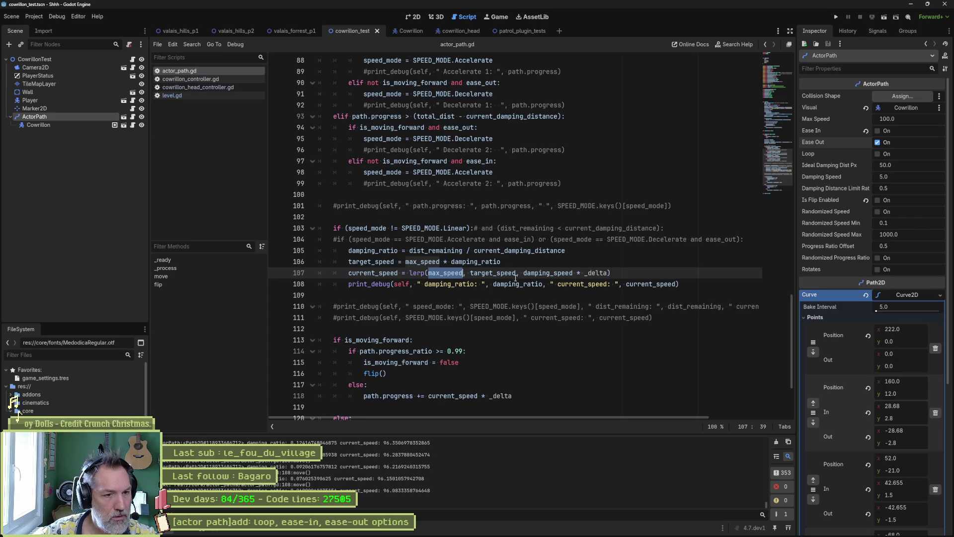
left_click(511, 287)
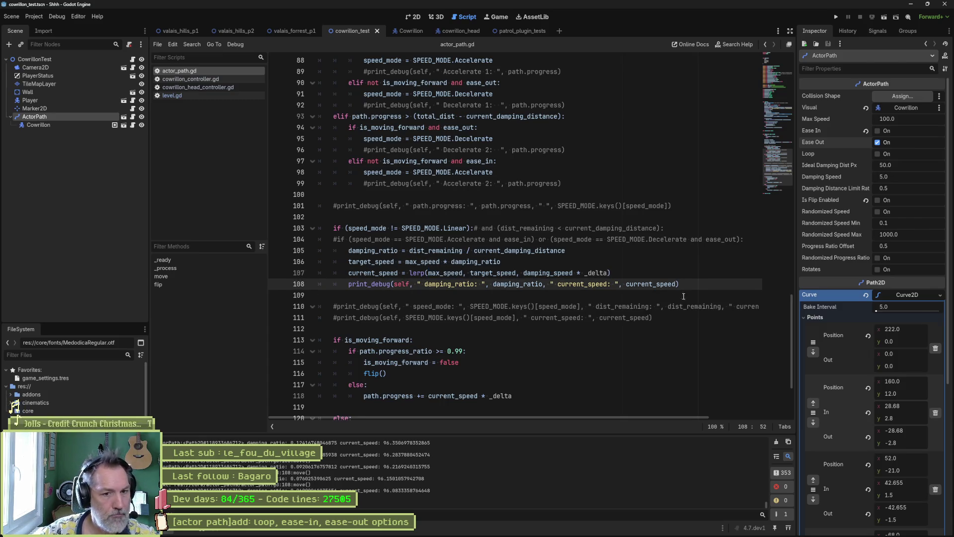
key("ctrl+shift+d")
key("alt+Up")
double_click(384, 262)
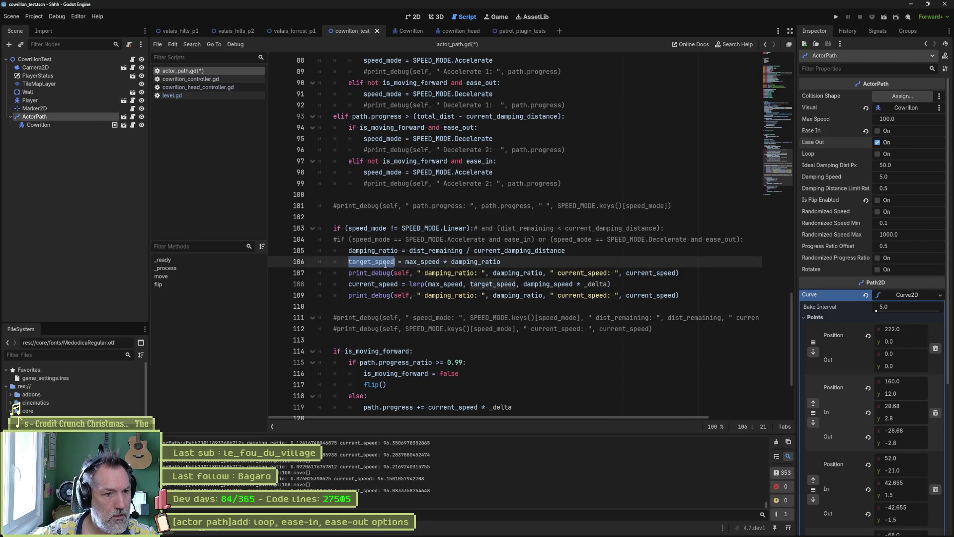
key("ctrl+c")
double_click(441, 273)
key("ctrl+v")
double_click(519, 273)
key("ctrl+v")
key("ctrl+shift+Left")
key("ctrl+shift+Left")
key("ctrl+shift+Left")
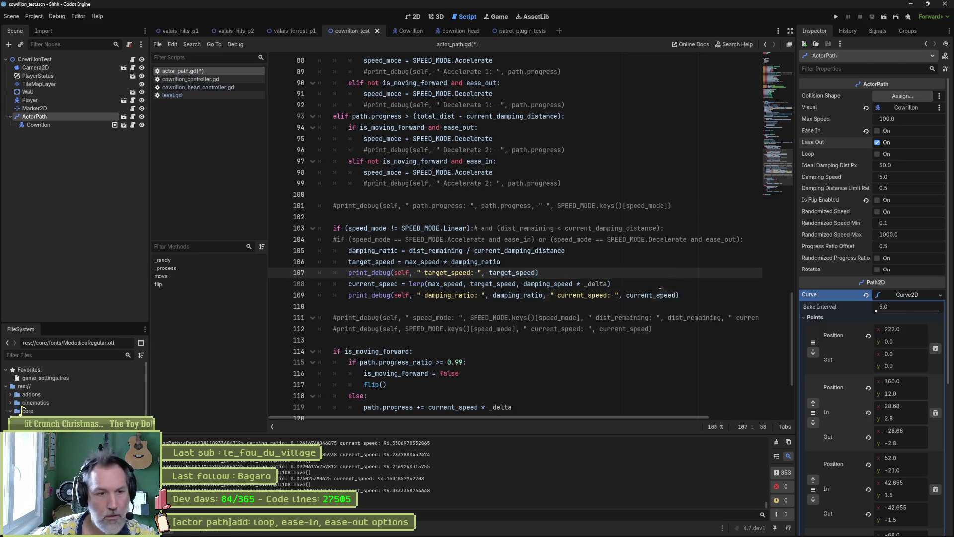
- Comment out the damping_ratio/current_speed print on line 109, then run and stop the game
key("ctrl+Home")
key("End")
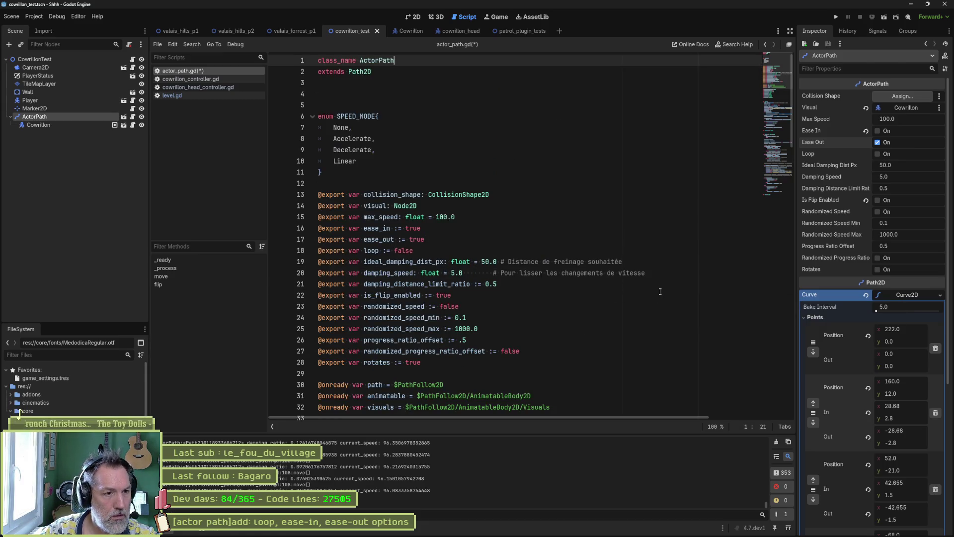
scroll(491, 199, "down", 20)
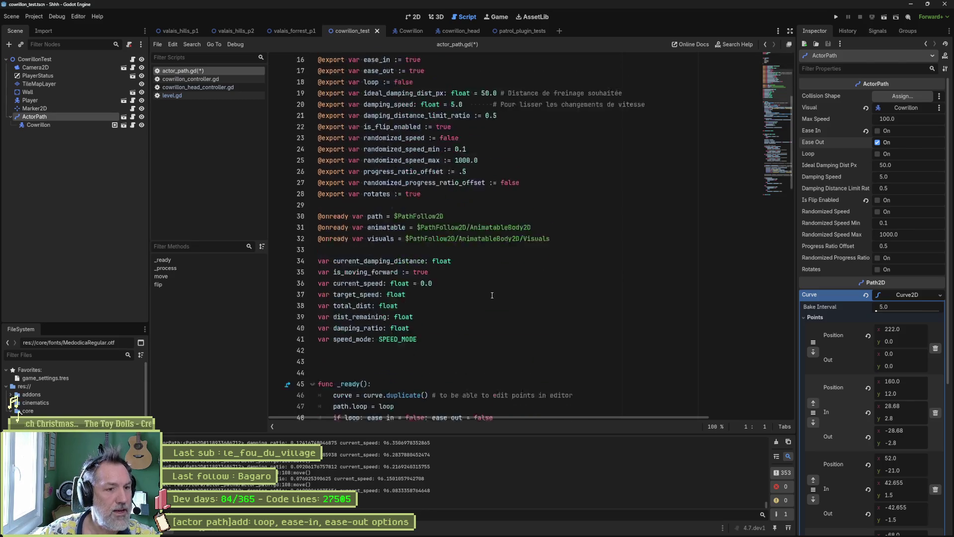
scroll(486, 275, "down", 2)
left_click(349, 317)
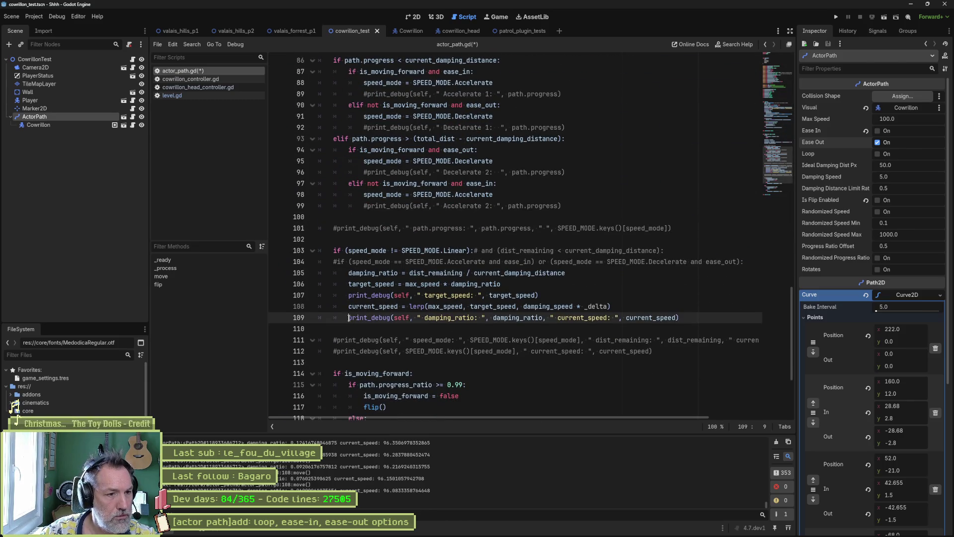
type("#")
key("F6")
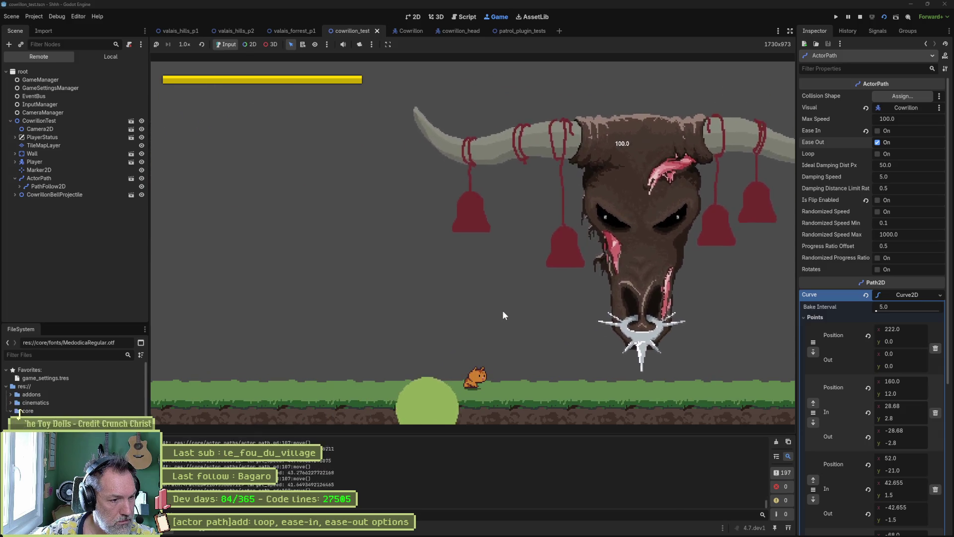
key("F8")
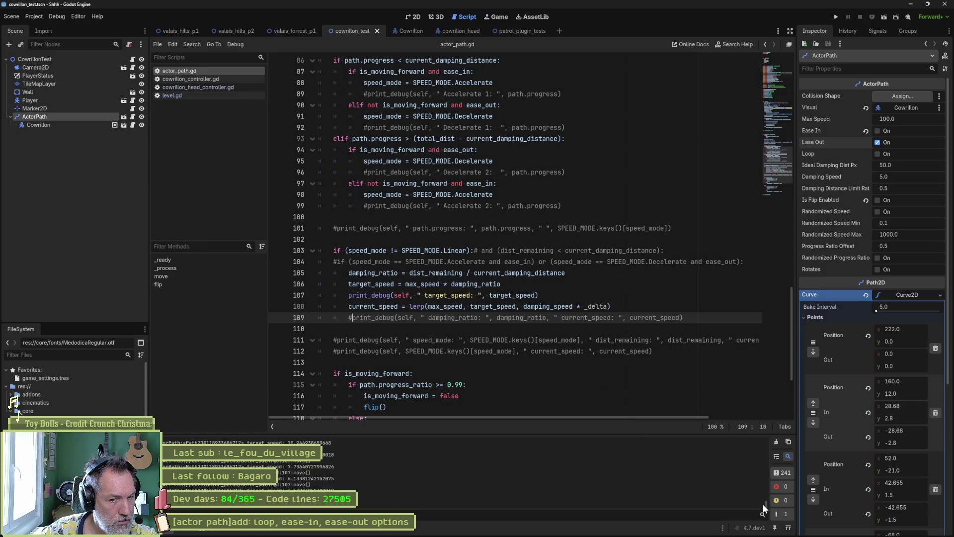
mouse_move(765, 503)
left_mouse_down()
mouse_move(763, 472)
mouse_move(765, 508)
left_mouse_up()
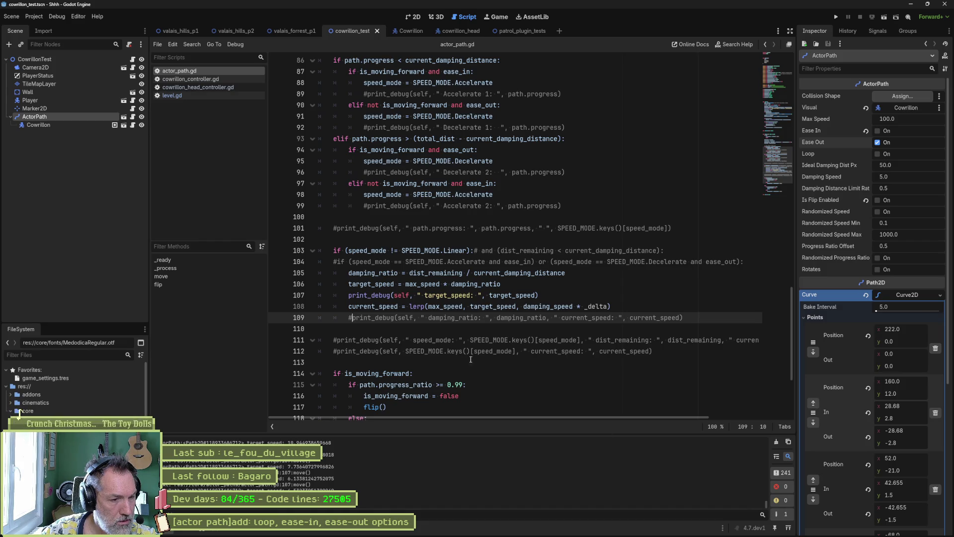
- Replace the lerp's max_speed start with a speed_mode == SPEED_MODE.Accelerate condition choosing 0.0 or max_speed
double_click(438, 306)
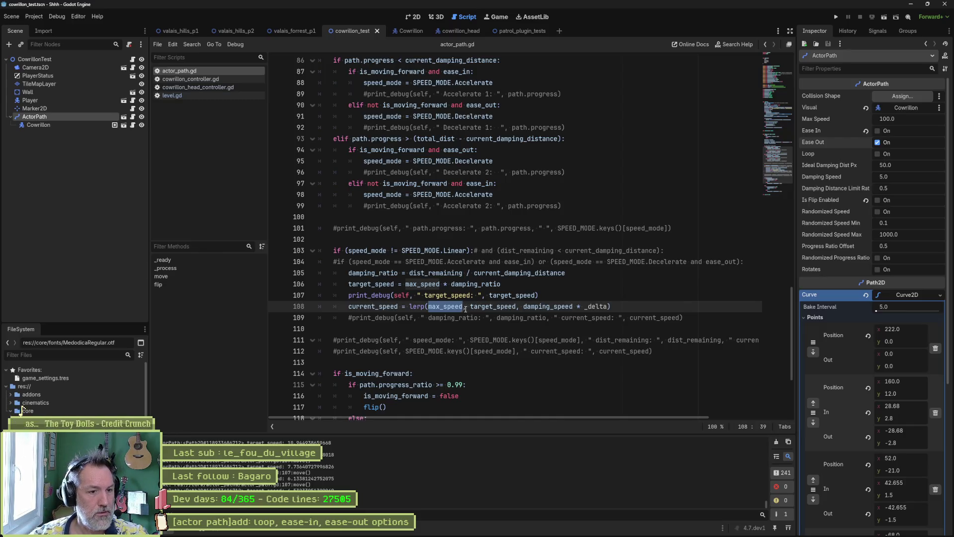
key("Escape")
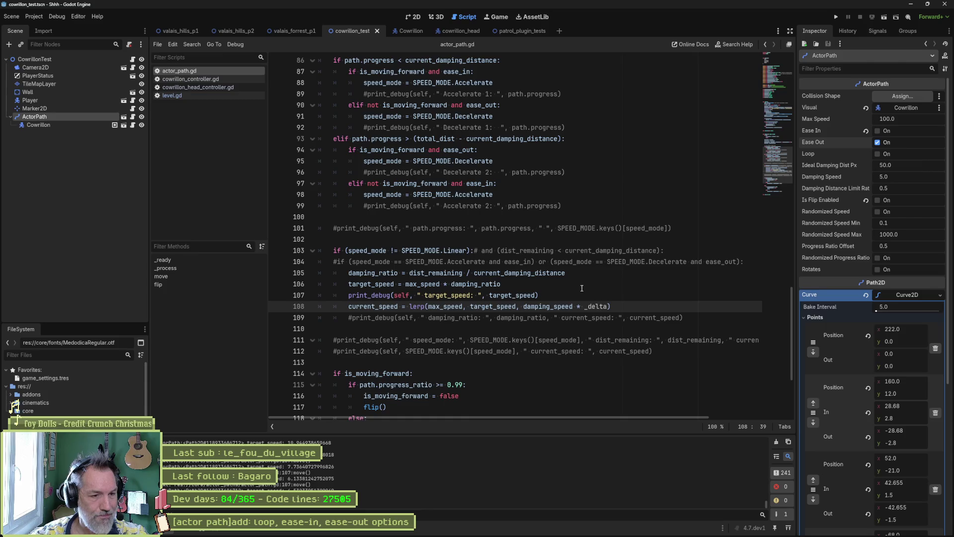
key("ctrl+shift+Left")
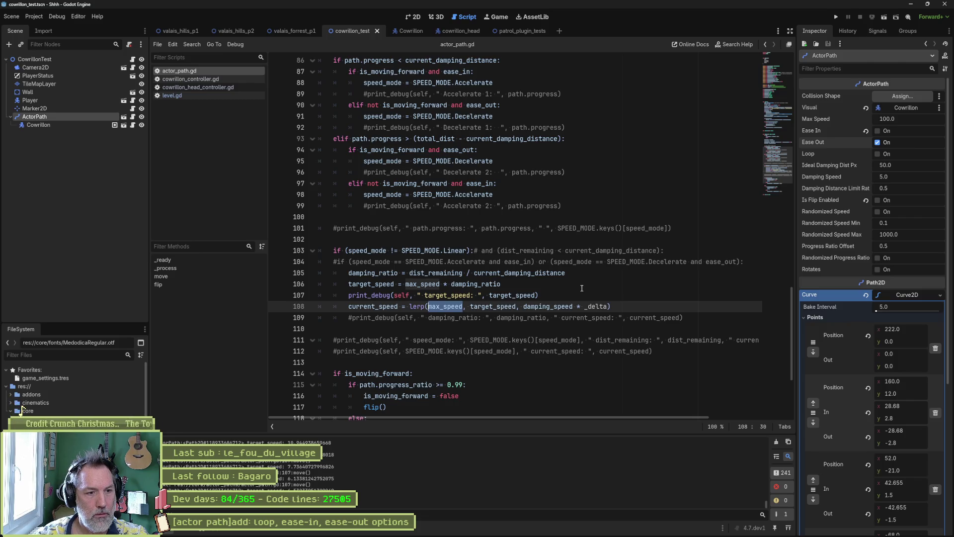
type("spe")
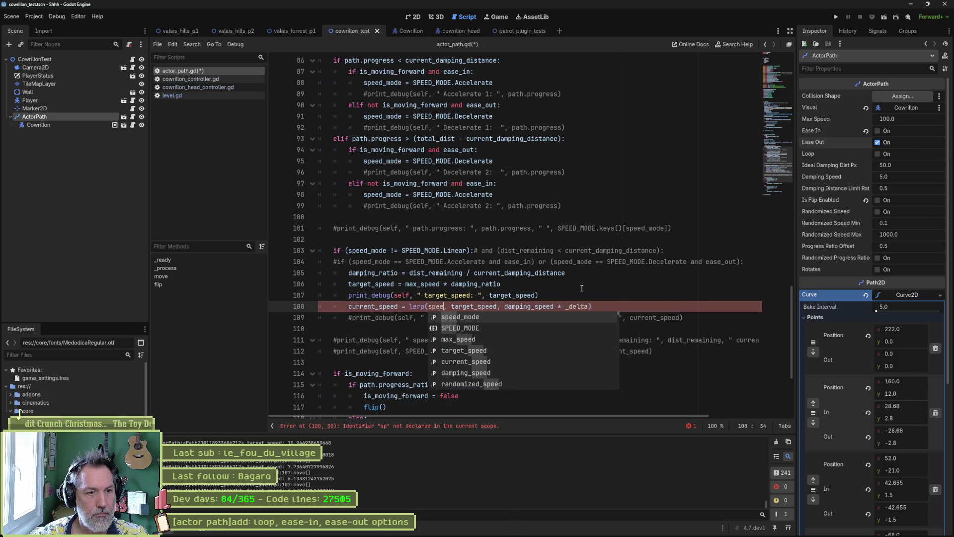
key("Return")
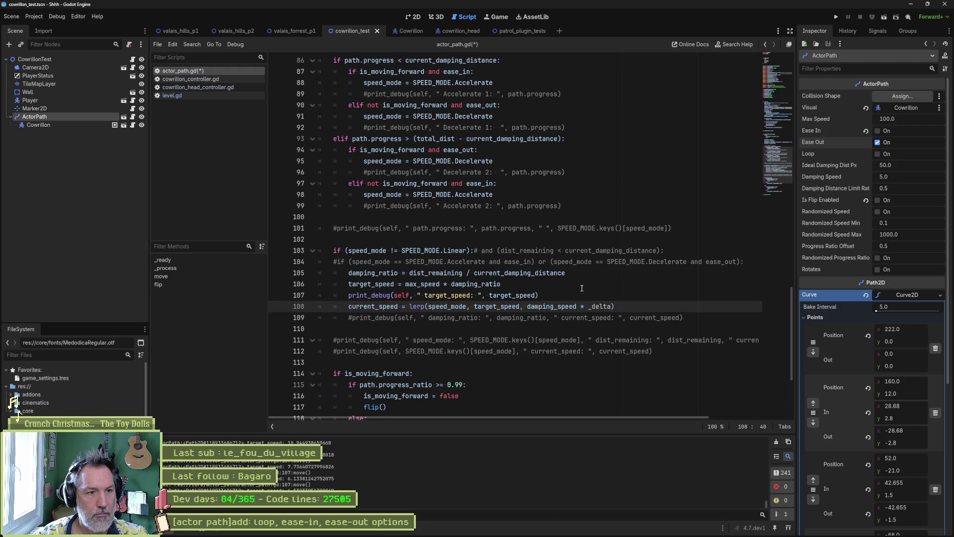
type("==")
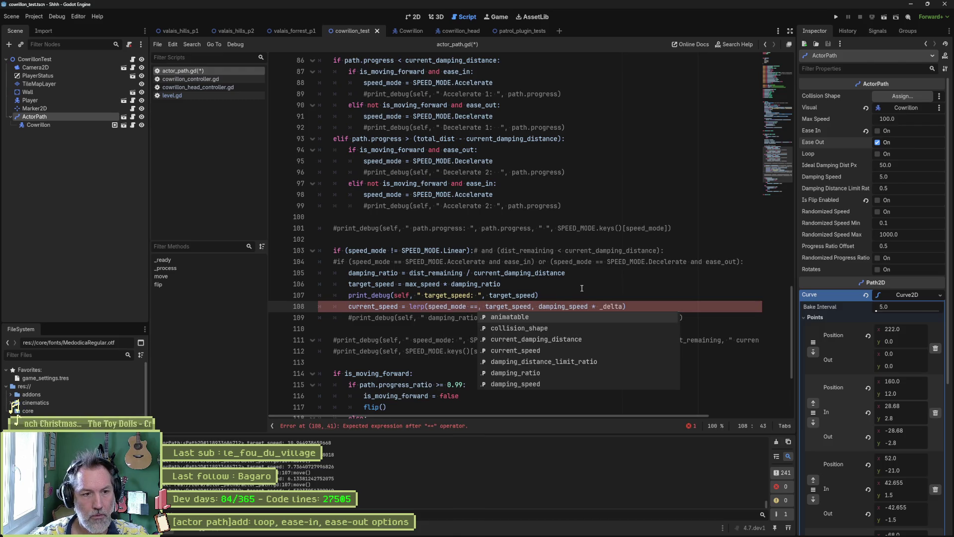
type(" S")
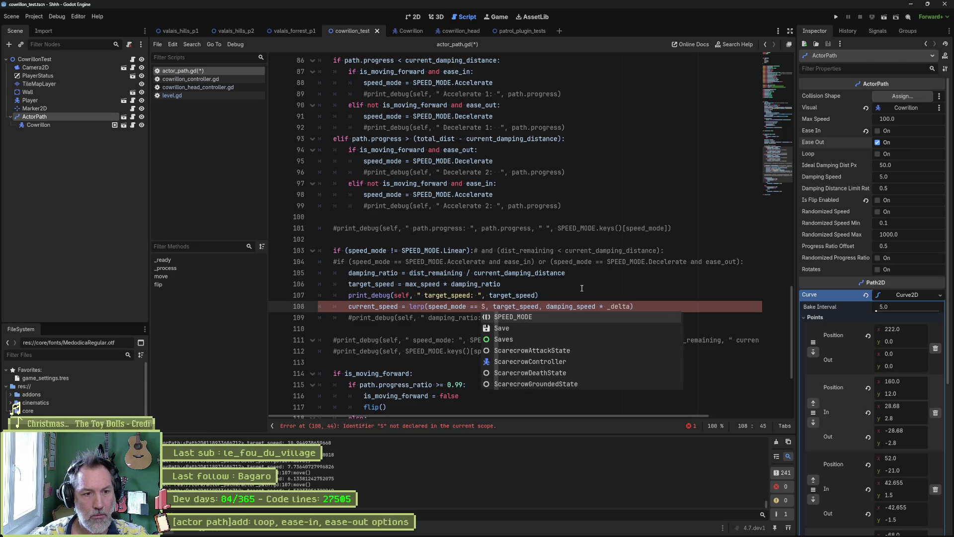
key("Return")
type(".a")
key("Return")
type("?")
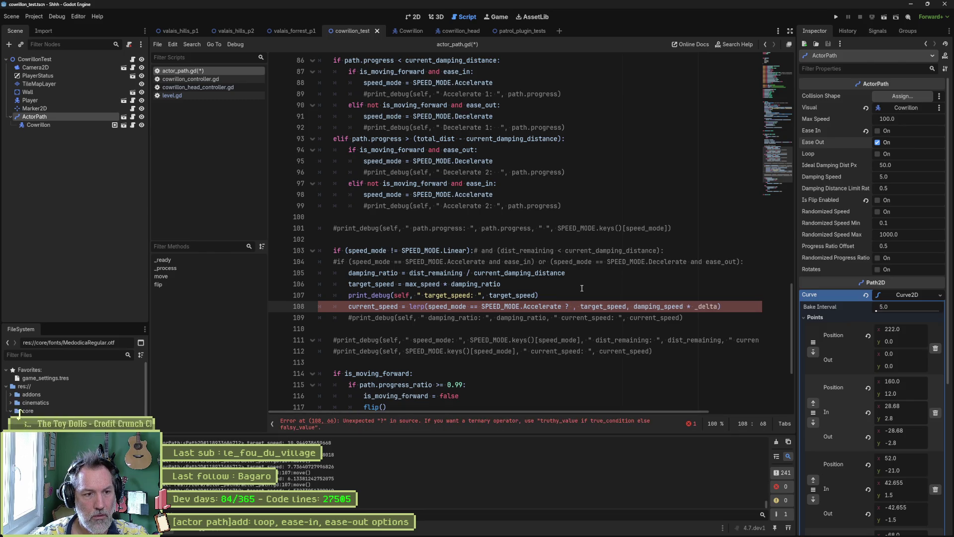
type(" 0.0: ")
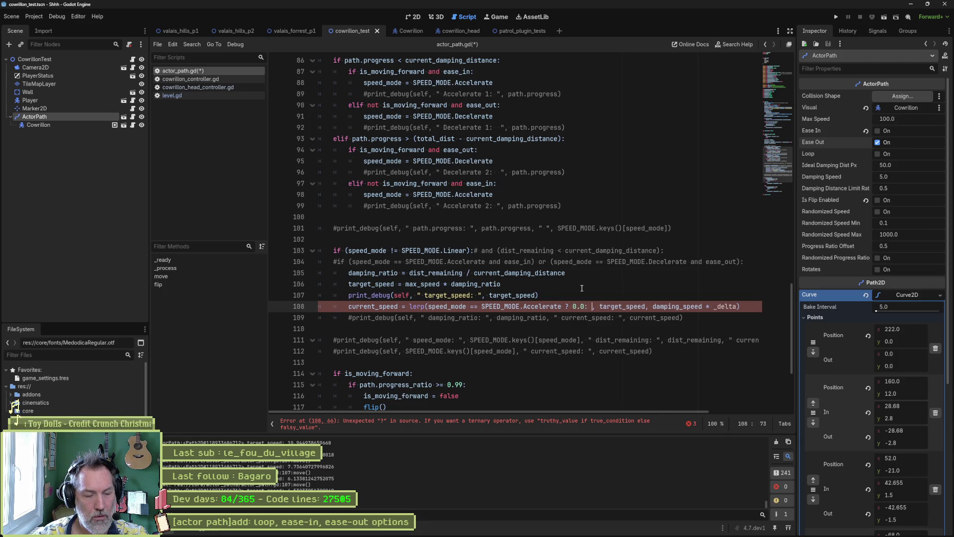
type("max_speed,")
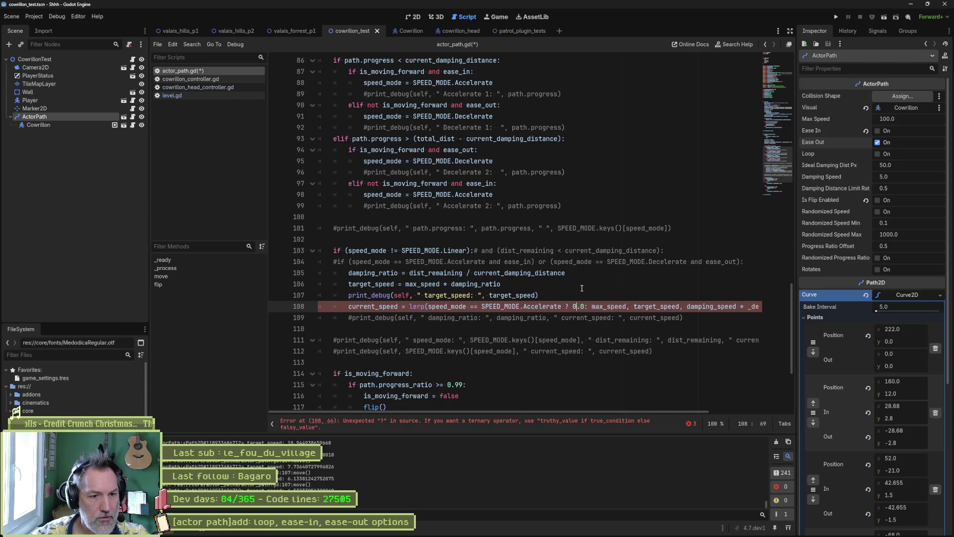
key("BackSpace")
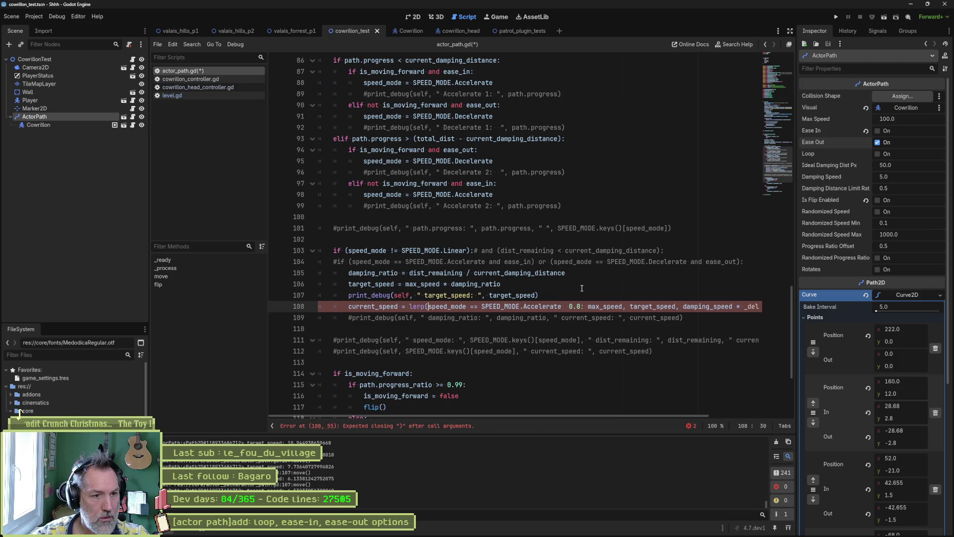
key("ctrl+z")
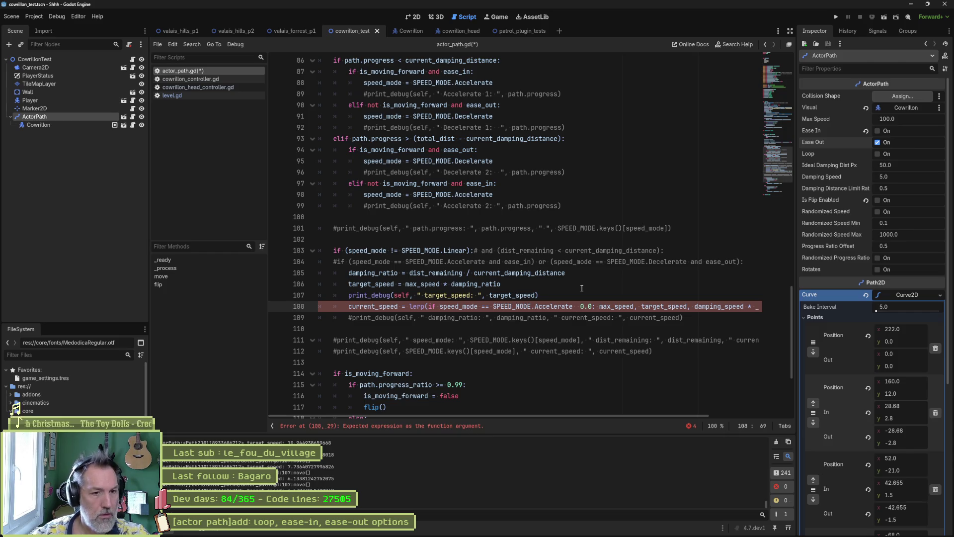
- Rearrange it into 0.0 if speed_mode == SPEED_MODE.Accelerate else max_speed, then run the scene
key("ctrl+shift+Left")
key("ctrl+shift+Left")
key("ctrl+shift+Left")
key("BackSpace")
key("Delete")
key("Right")
key("Right")
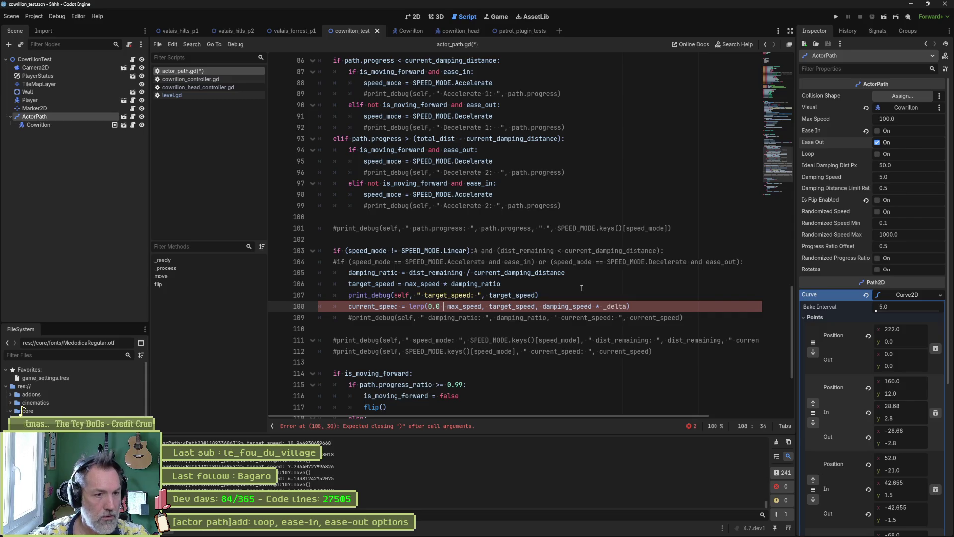
key("ctrl+z")
key("ctrl+z")
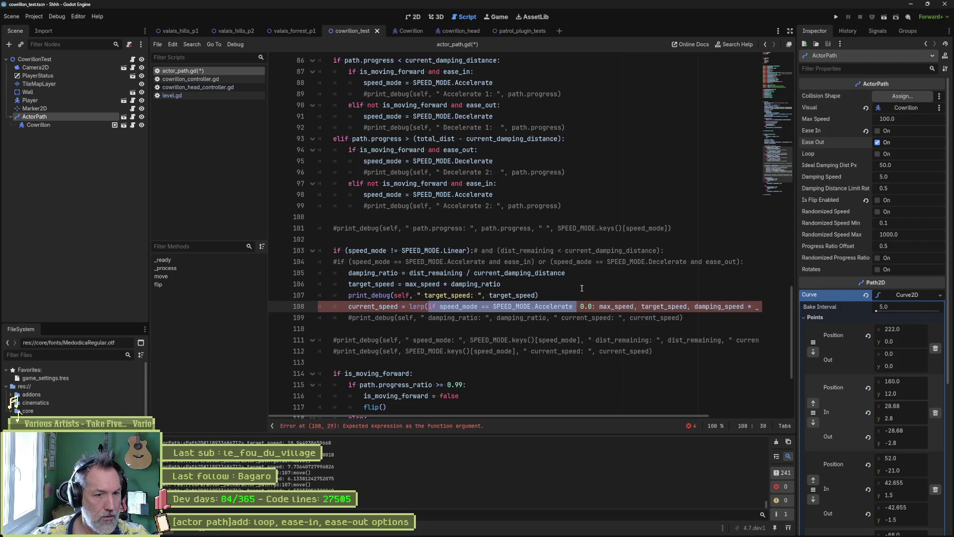
key("Right")
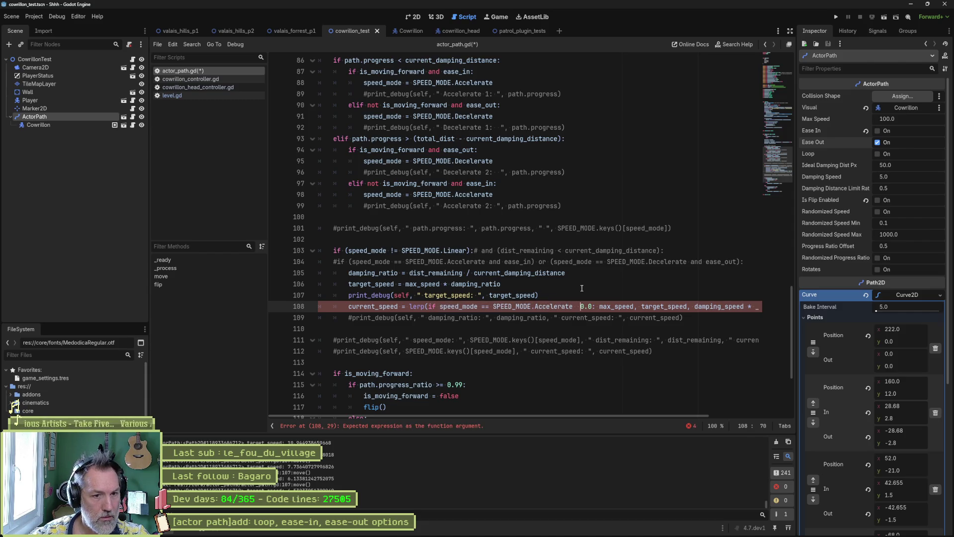
key("ctrl+shift+Left")
key("ctrl+shift+Left")
key("ctrl+shift+Left")
key("ctrl+c")
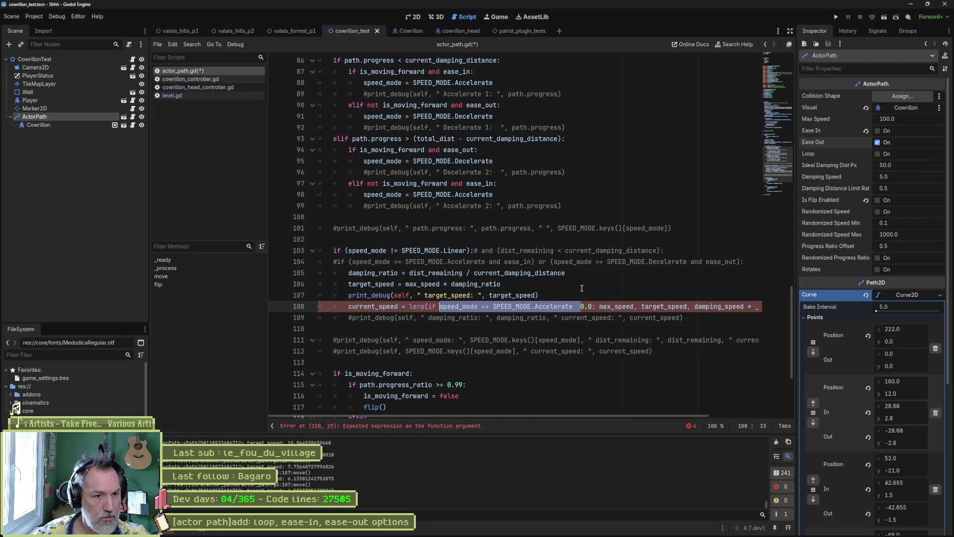
key("BackSpace")
key("Right")
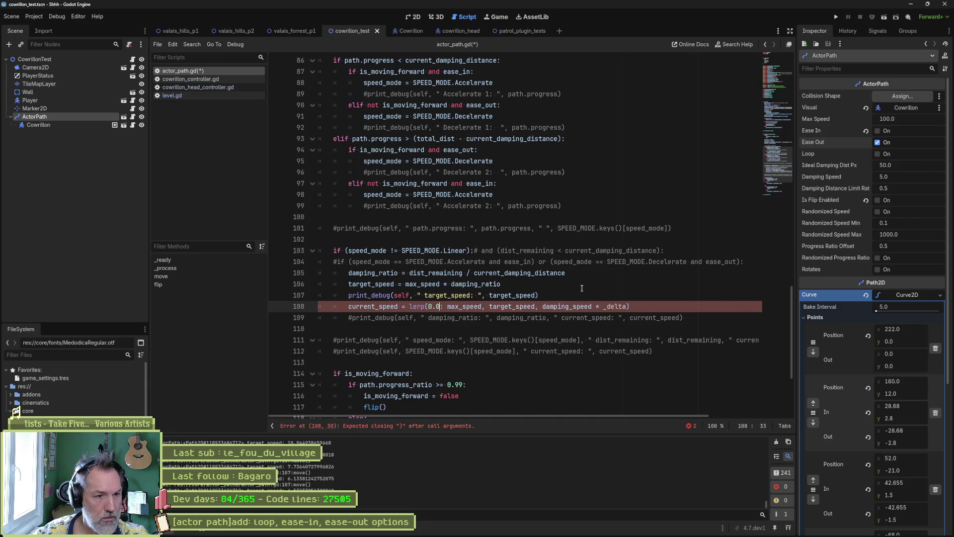
key("ctrl+v")
type("else")
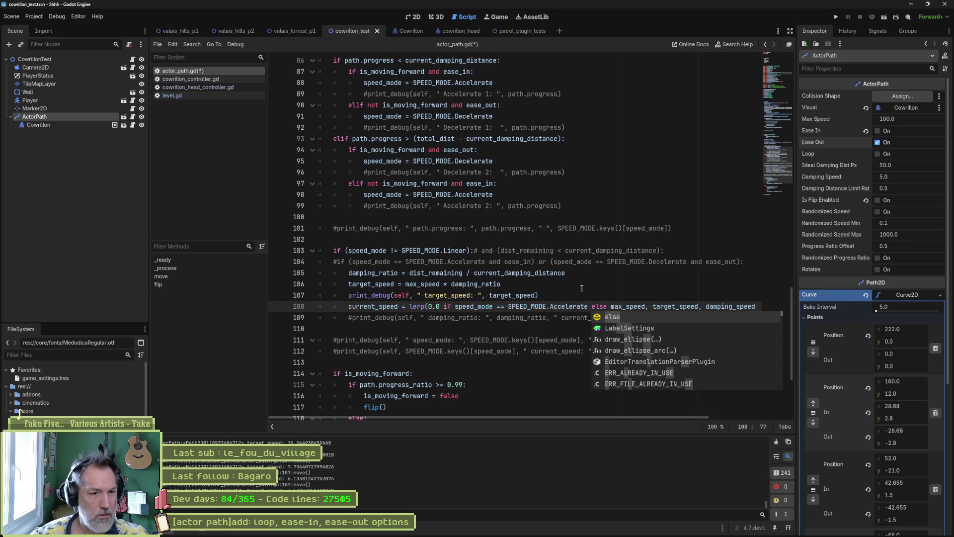
left_click(550, 329)
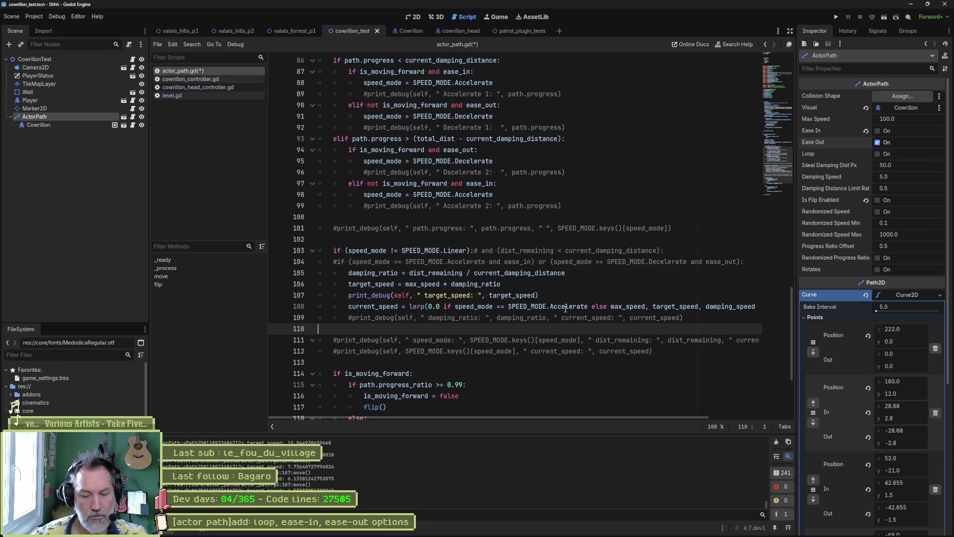
key("F6")
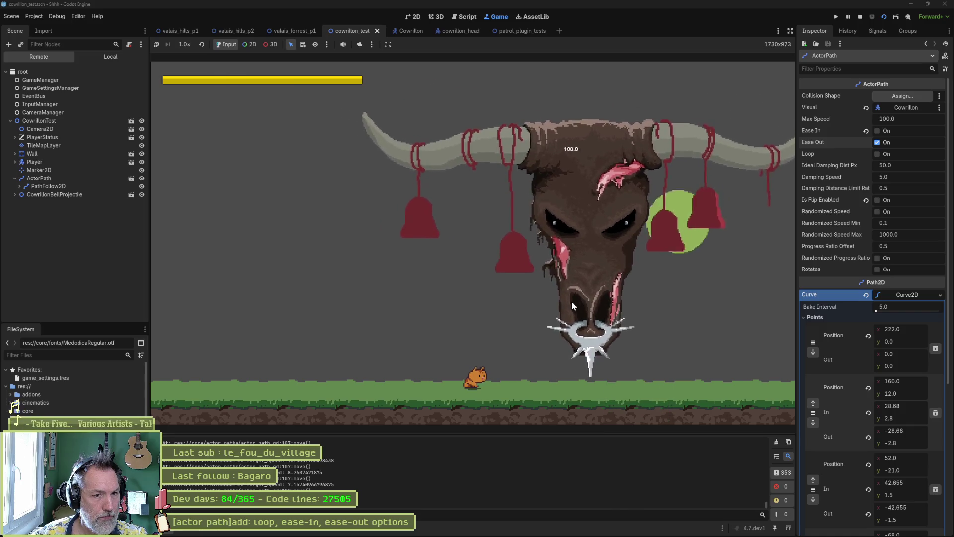
- Stop the game and inspect line 108's lerp arguments (0.0, max_speed, target_speed), selecting the line
key("F8")
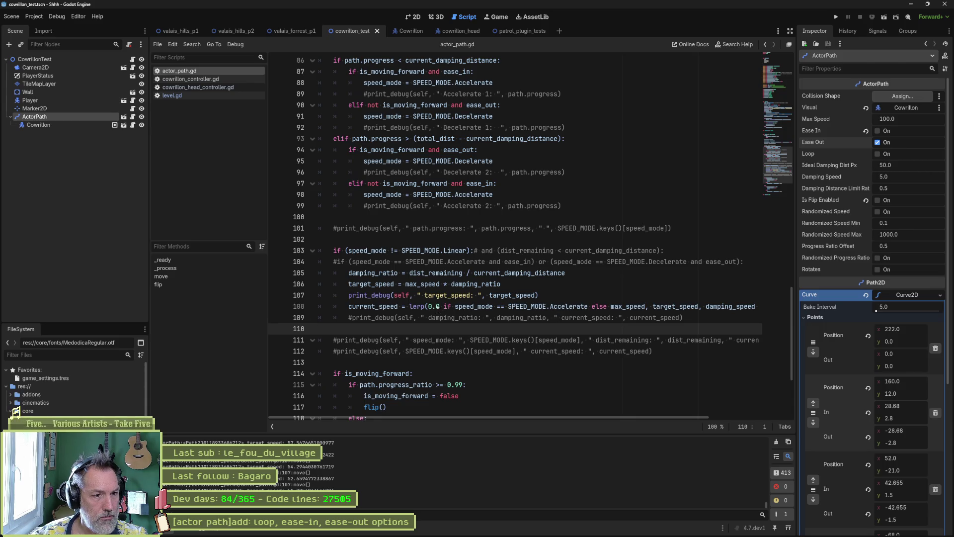
left_click_drag(428, 307, 440, 308)
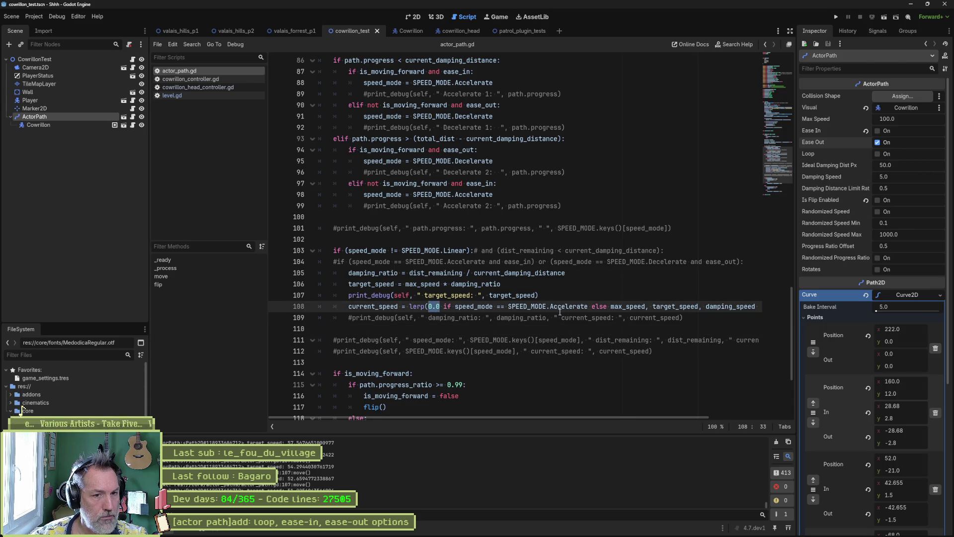
double_click(675, 307)
double_click(641, 307)
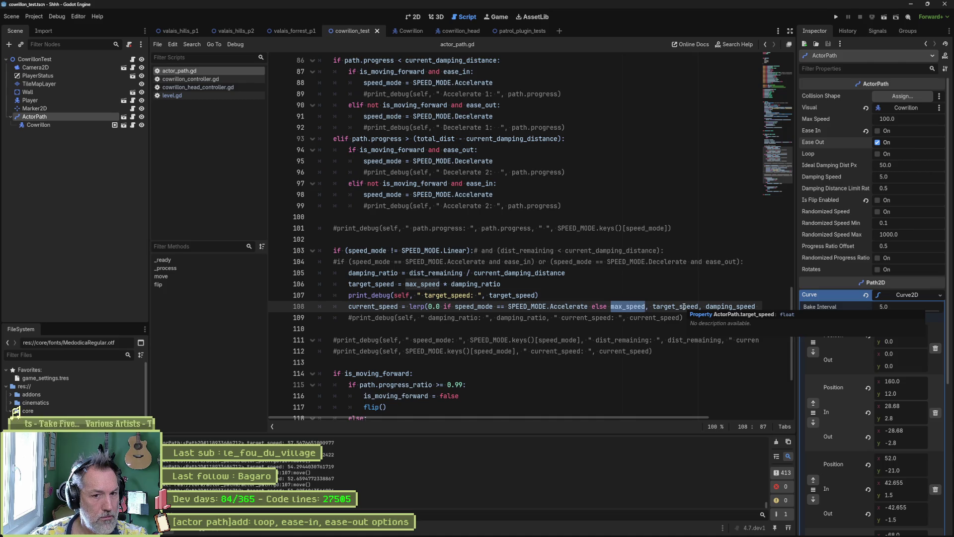
left_click_drag(672, 416, 721, 413)
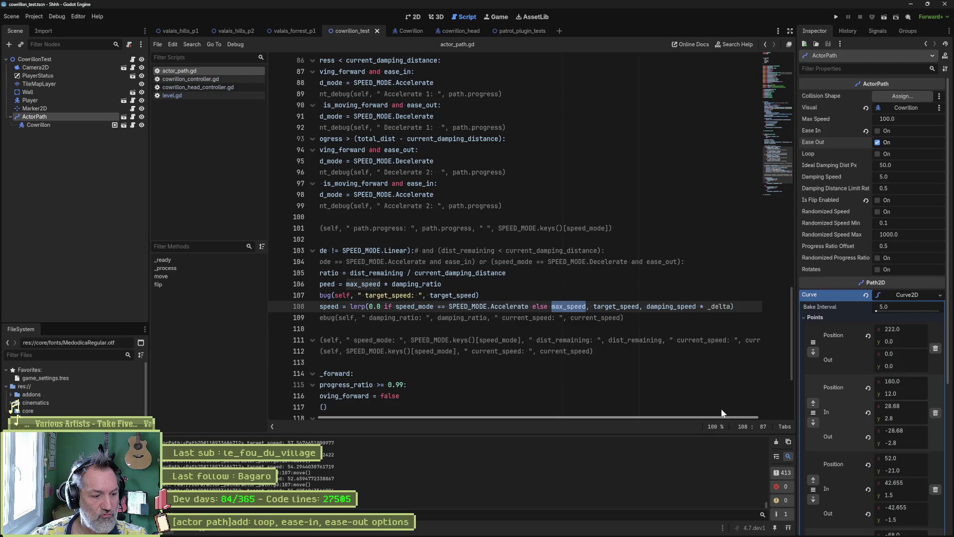
left_click_drag(720, 408, 670, 411)
left_click(564, 299)
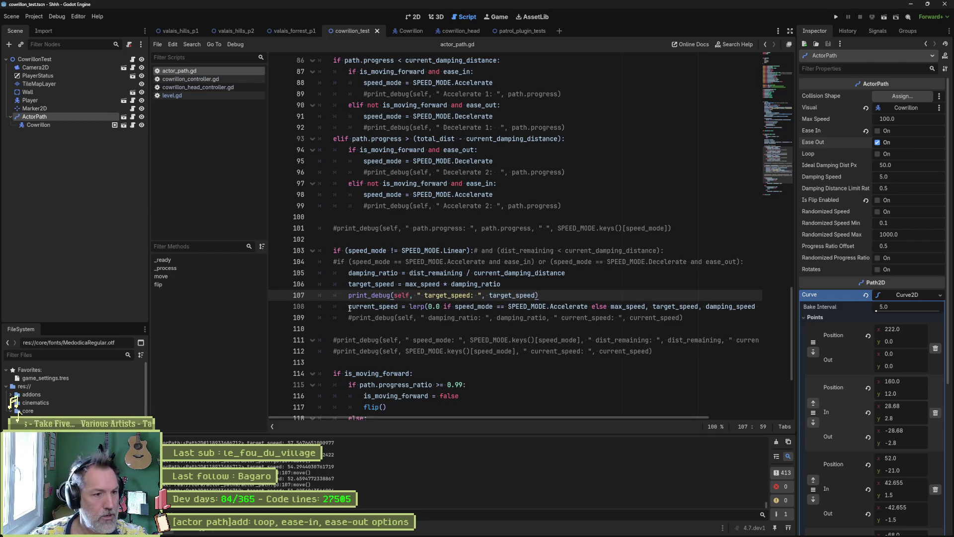
left_click_drag(349, 306, 347, 317)
key("ctrl+c")
- Duplicate the current_speed line and comment out the lerp version
left_click(546, 293)
key("ctrl+v")
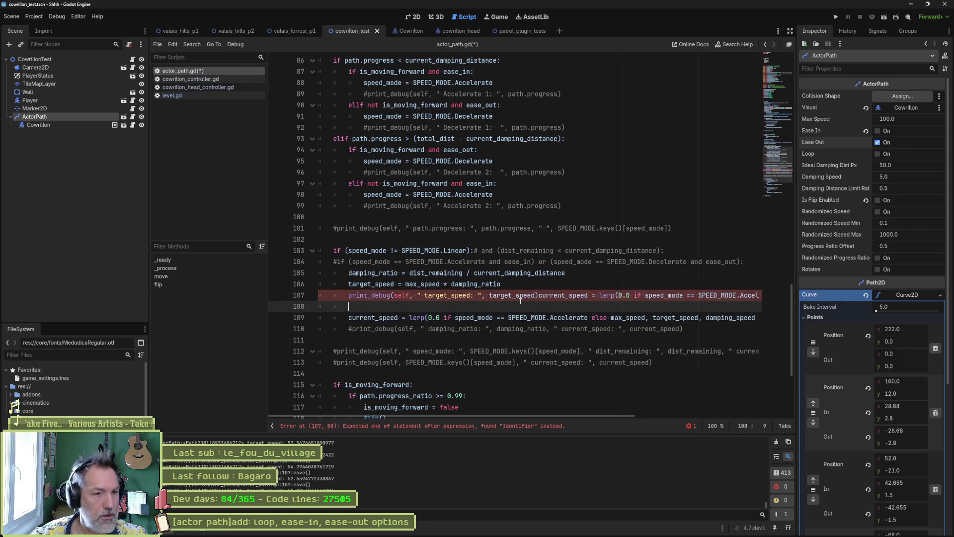
left_click(538, 295)
key("Return")
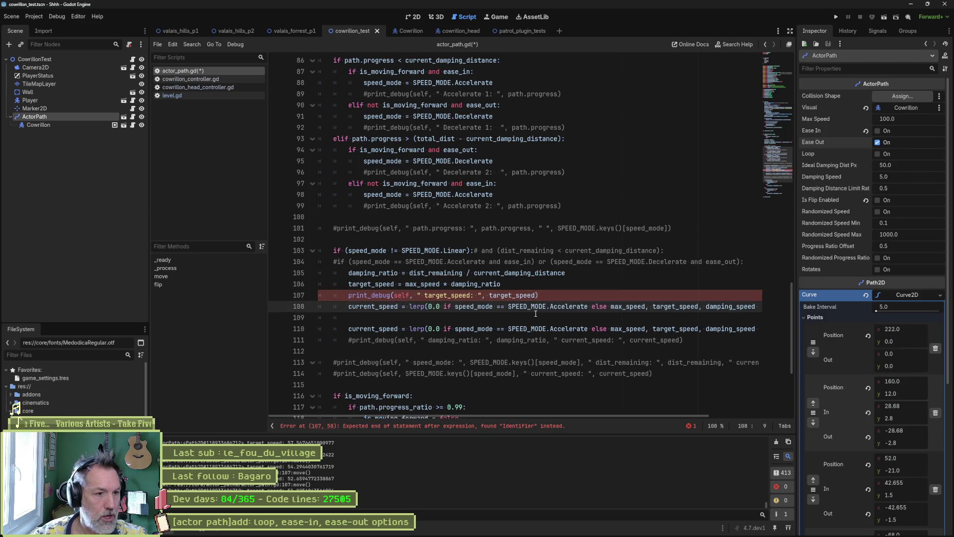
key("Down")
key("Down")
type("#")
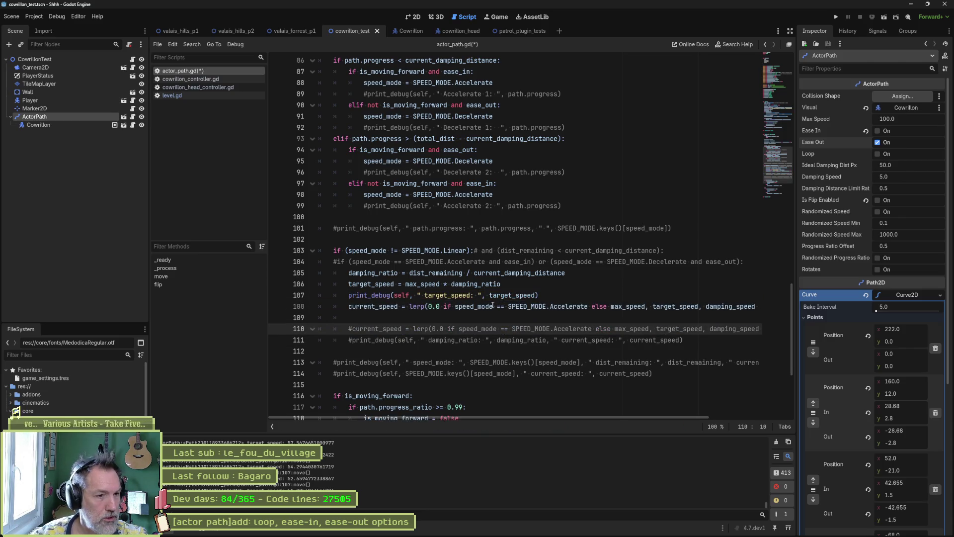
- Rewrite line 108 as max_speed * damping_ratio * _delta and comment out the target_speed print
mouse_move(409, 306)
left_mouse_down()
mouse_move(757, 307)
mouse_move(662, 309)
left_mouse_up()
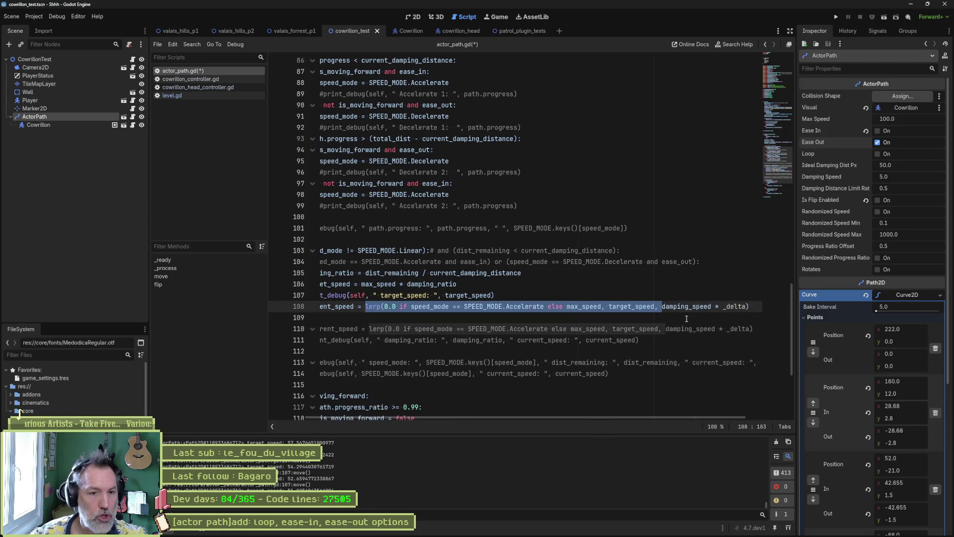
key("Delete")
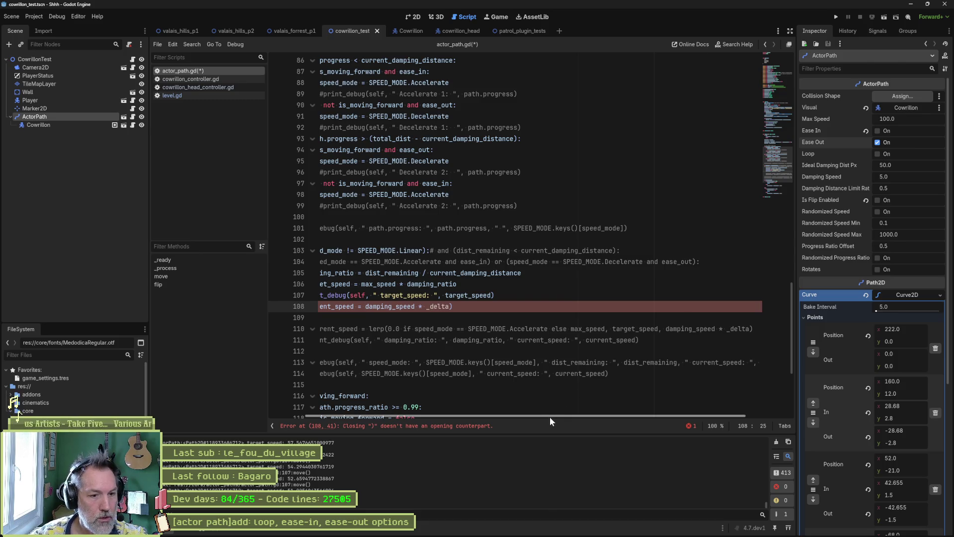
left_click_drag(550, 416, 460, 414)
type("max_speed ")
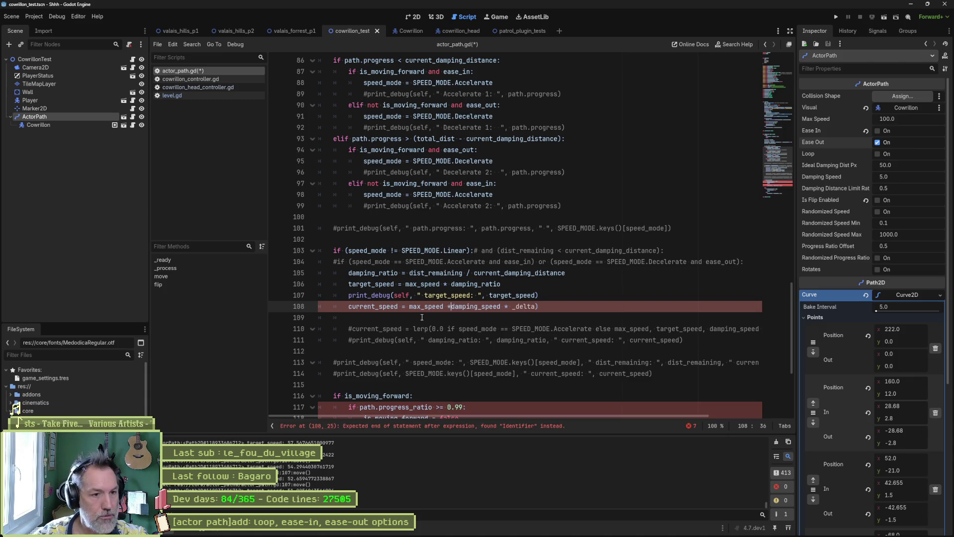
type("*")
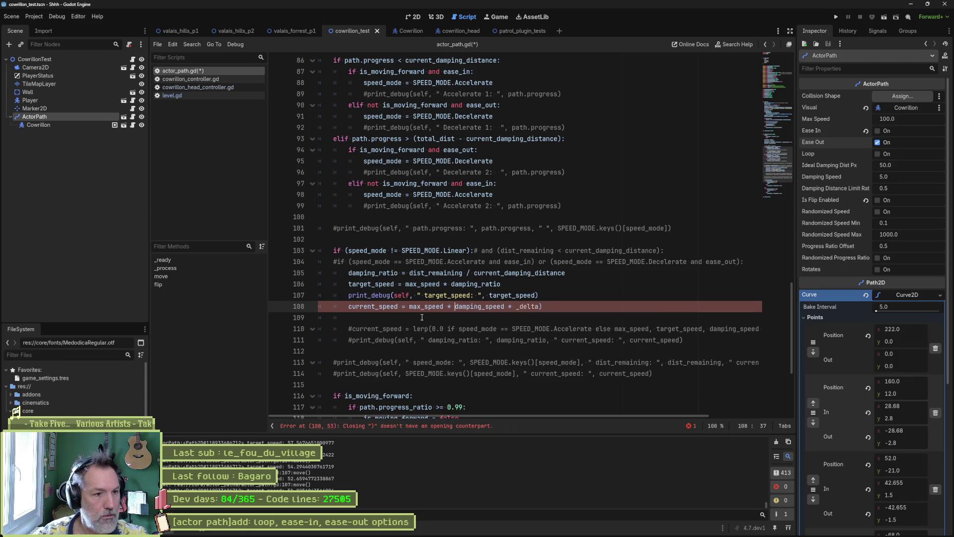
double_click(394, 272)
key("ctrl+c")
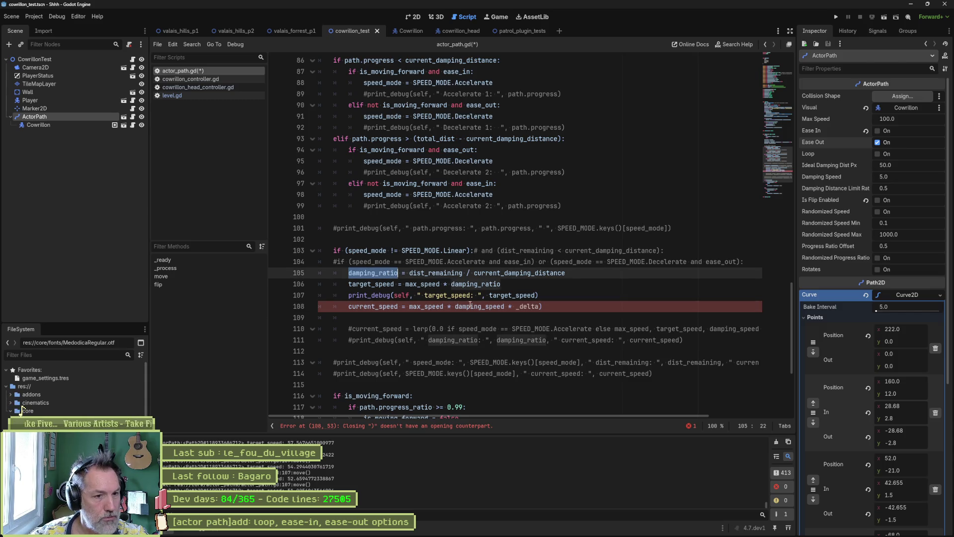
double_click(479, 306)
key("ctrl+v")
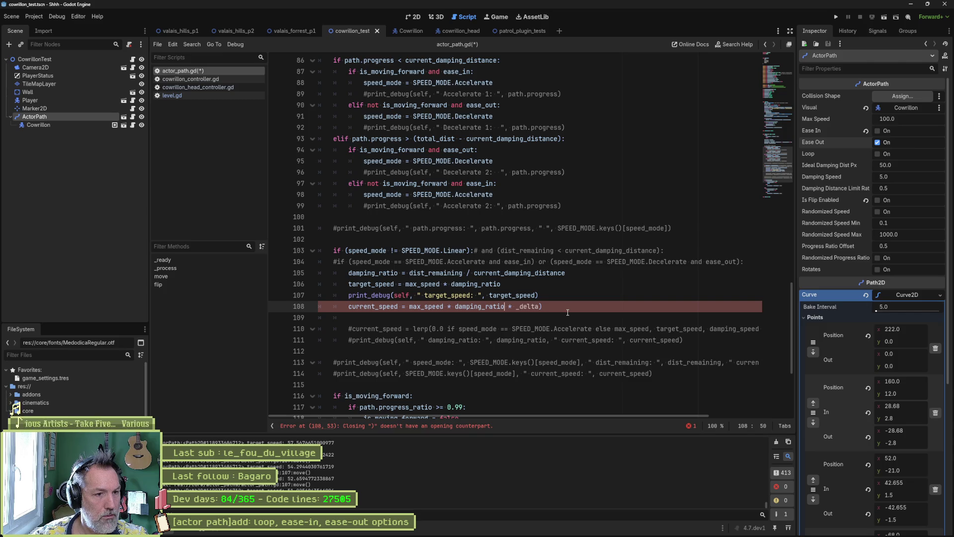
key("BackSpace")
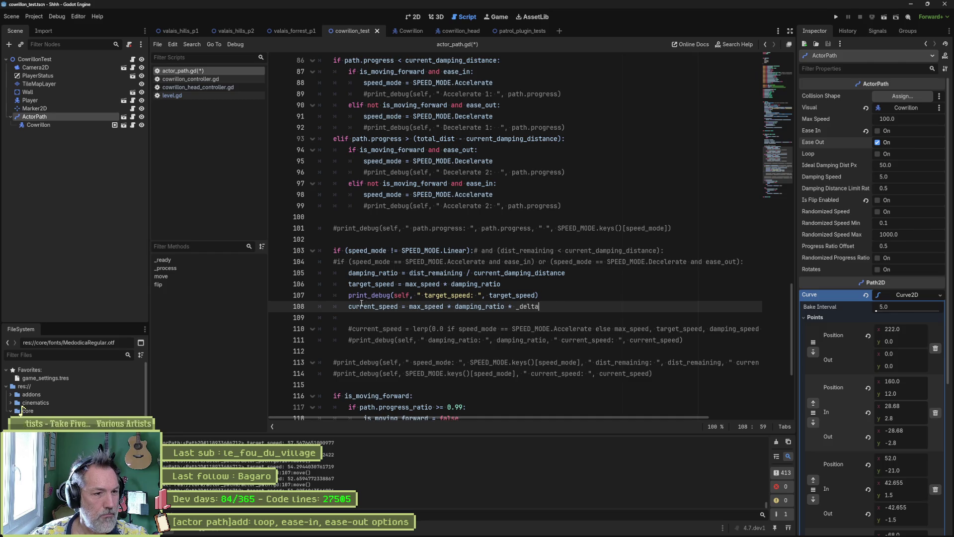
left_click(349, 296)
type("#")
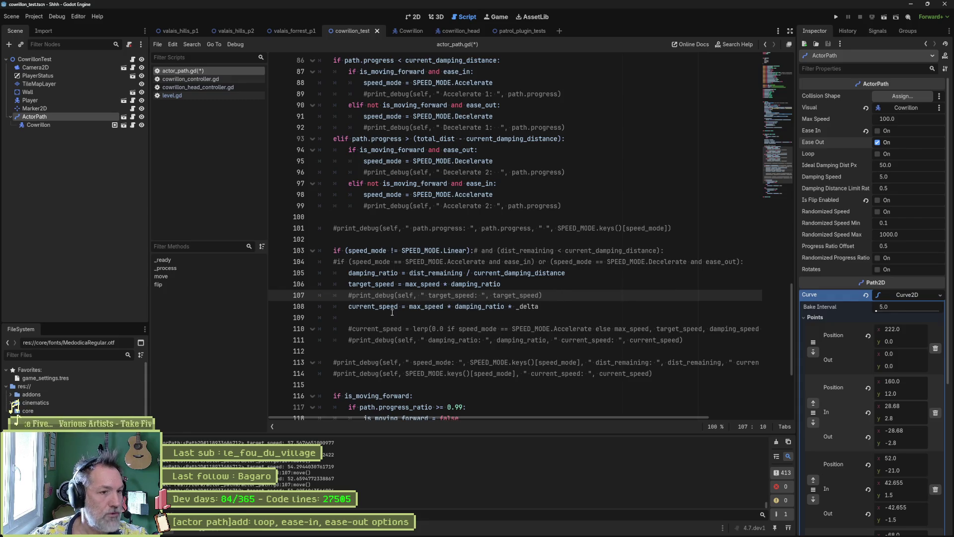
- Test-run the scene with the damping_ratio speed formula, then outdent the current_speed line out of the if block
left_click(350, 306)
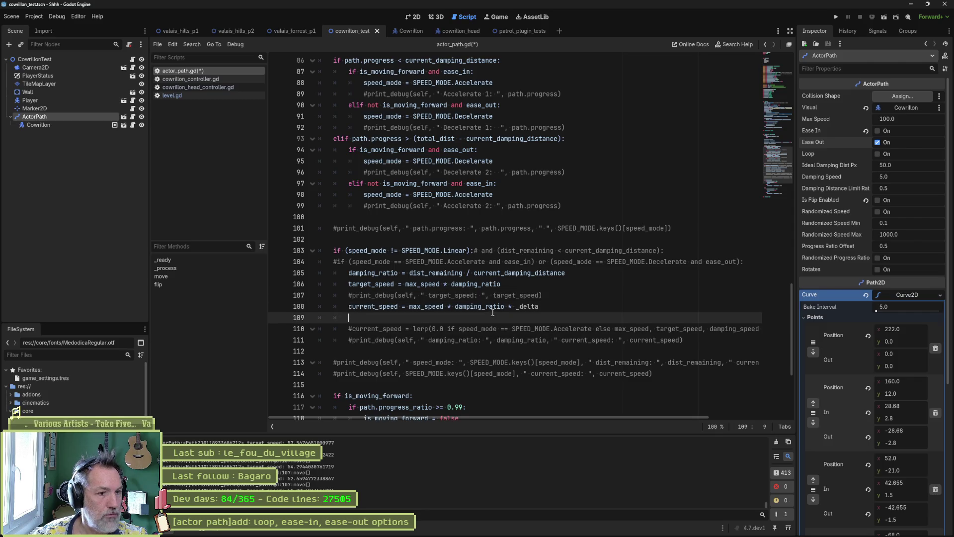
double_click(495, 306)
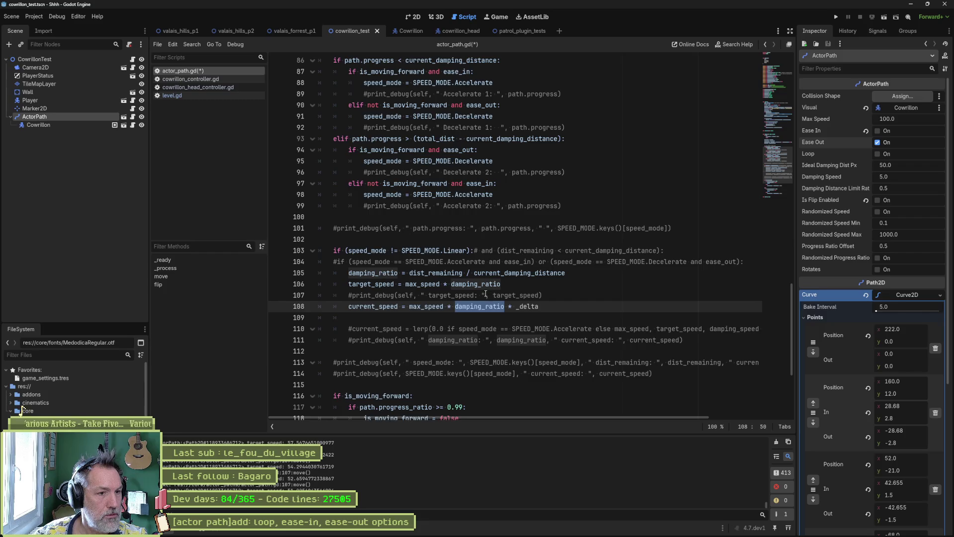
scroll(485, 294, "up", 6)
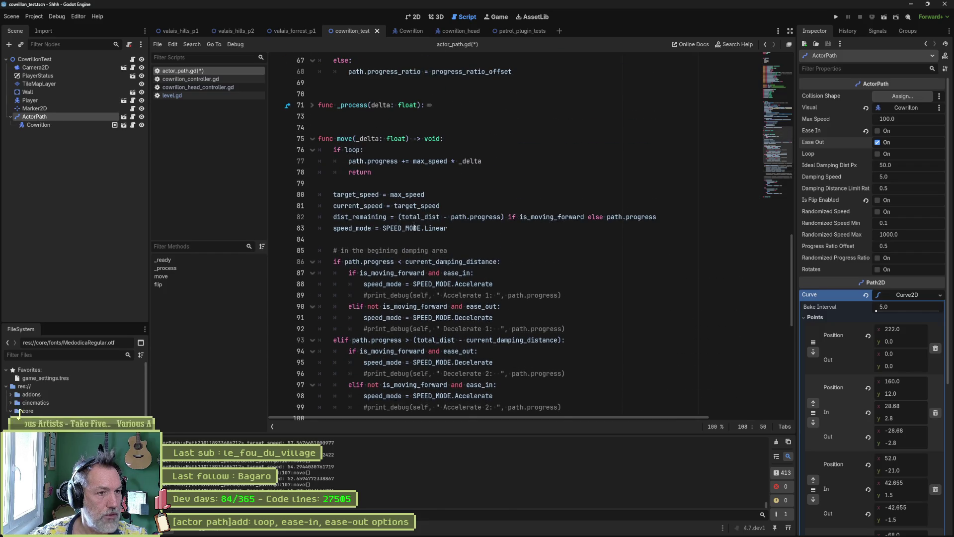
scroll(414, 227, "down", 6)
key("F6")
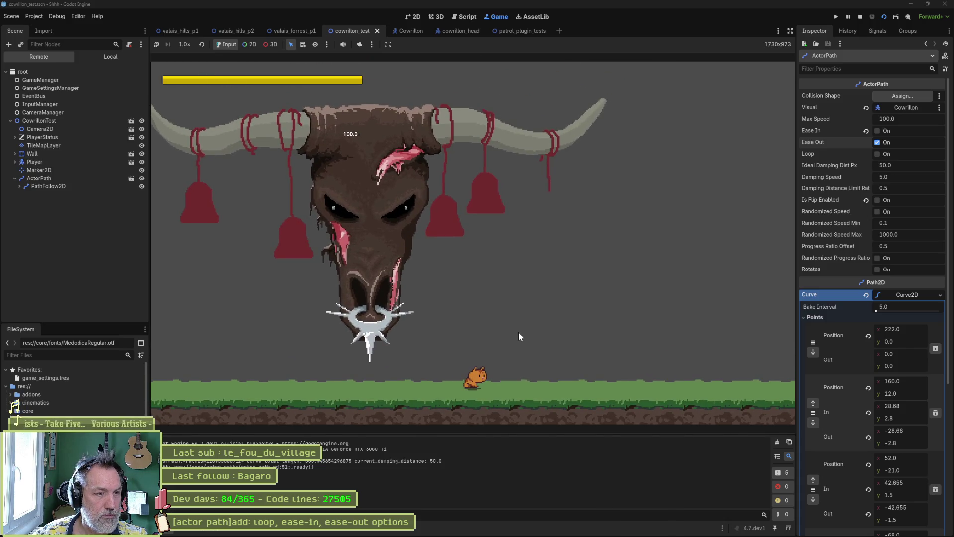
key("F8")
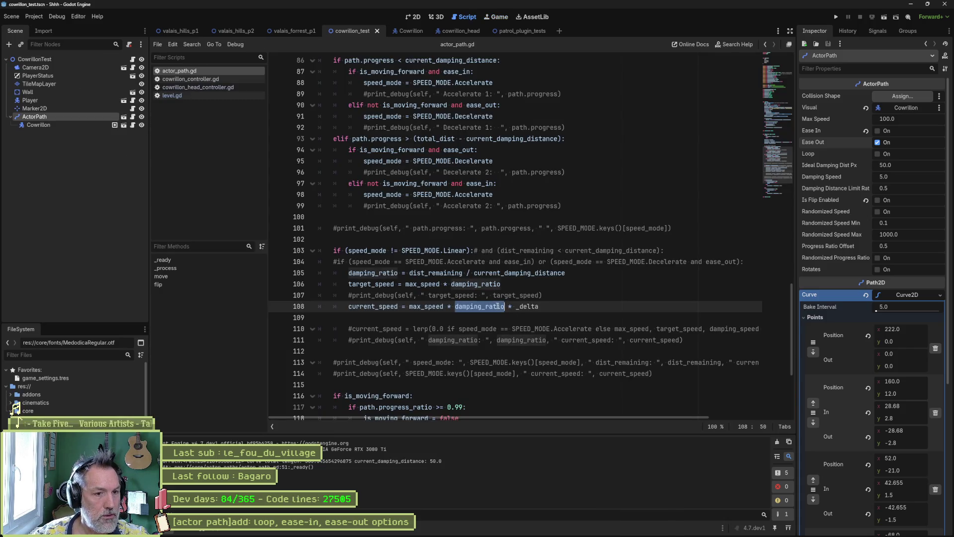
key("Home")
key("shift+Tab")
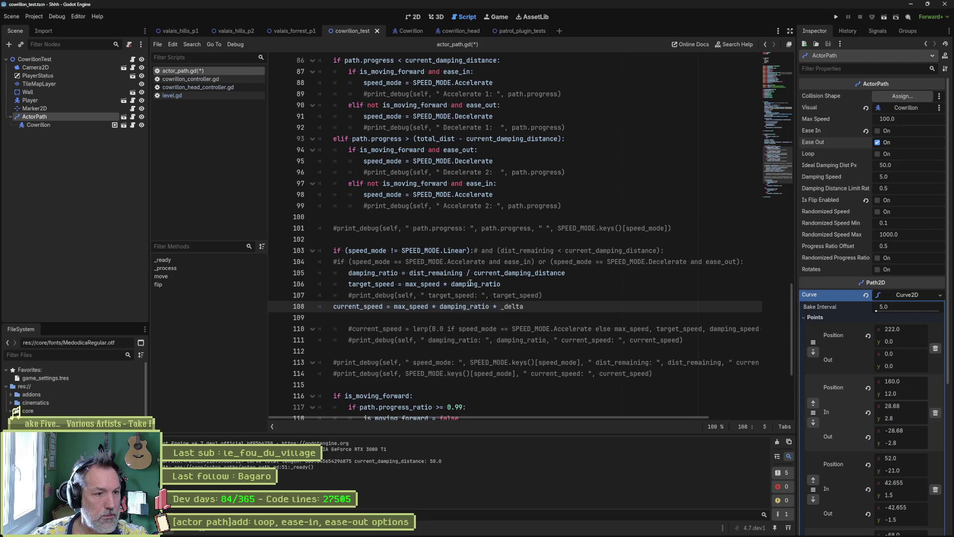
- Add a 'damping_ratio = 1.0' default after the target_speed line and test-run the scene
scroll(467, 289, "up", 6)
left_click(455, 195)
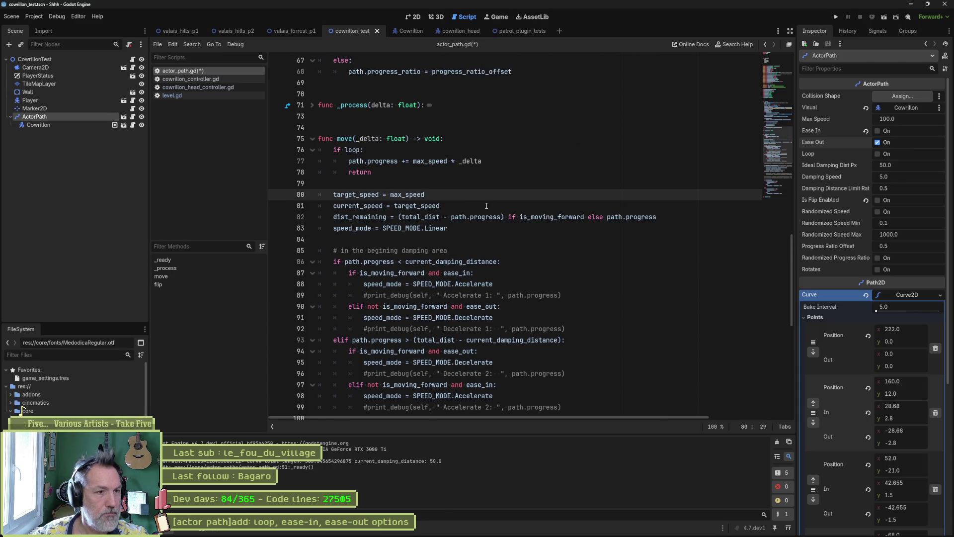
key("Return")
key("ctrl+v")
type("1.0")
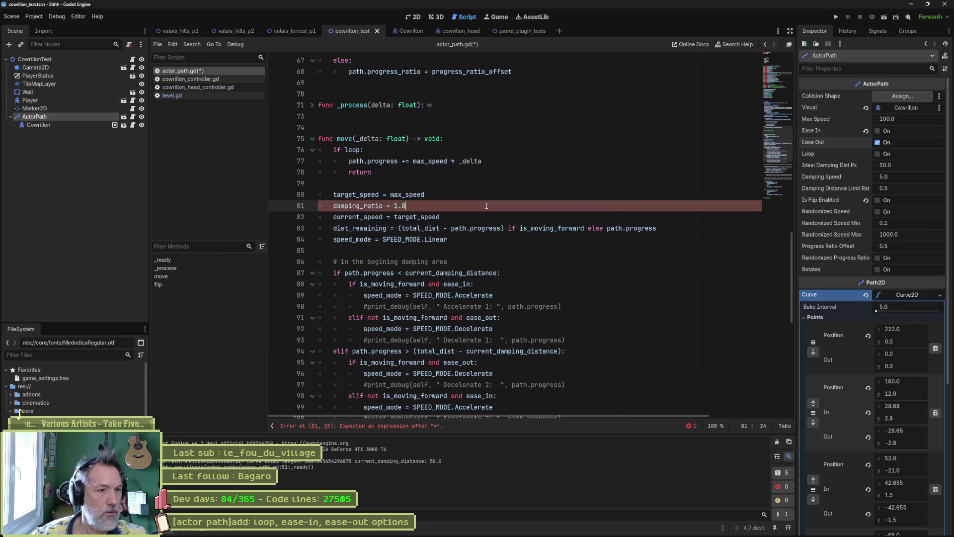
key("F6")
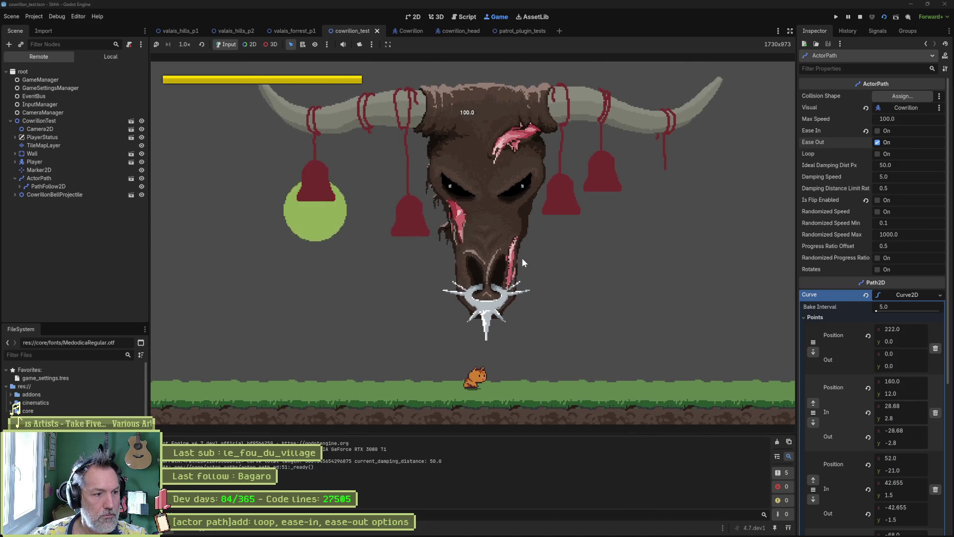
key("F8")
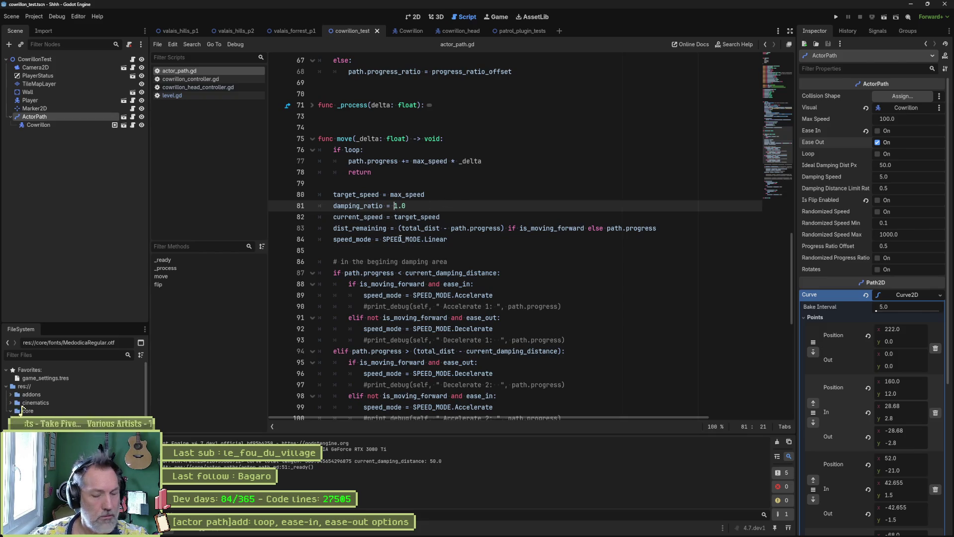
- Change the damping_ratio default to 0.0
key("Delete")
type("0")
scroll(423, 340, "down", 6)
scroll(424, 340, "down", 3)
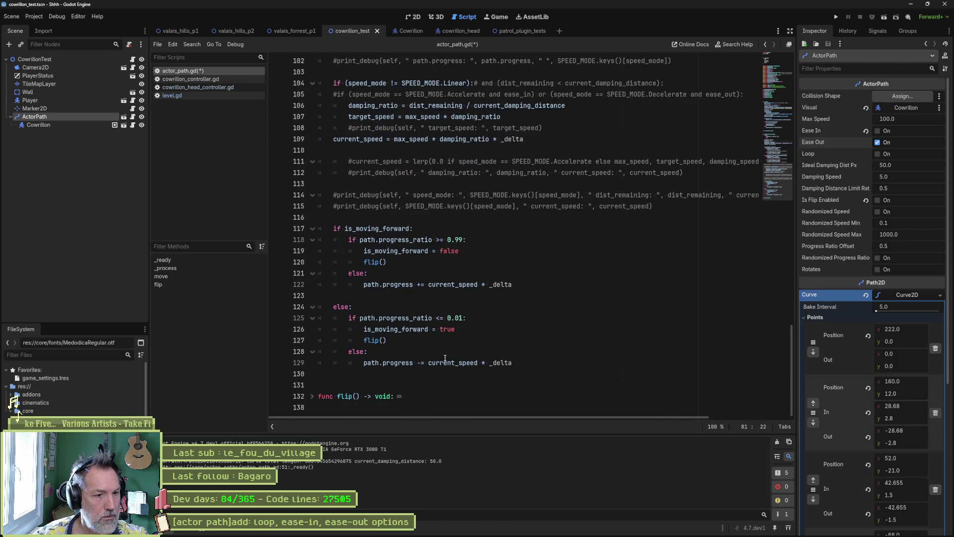
scroll(445, 347, "up", 3)
- Try current_speed with (1.0 - damping_ratio) on line 110 and test-run it
left_click(335, 273)
key("Return")
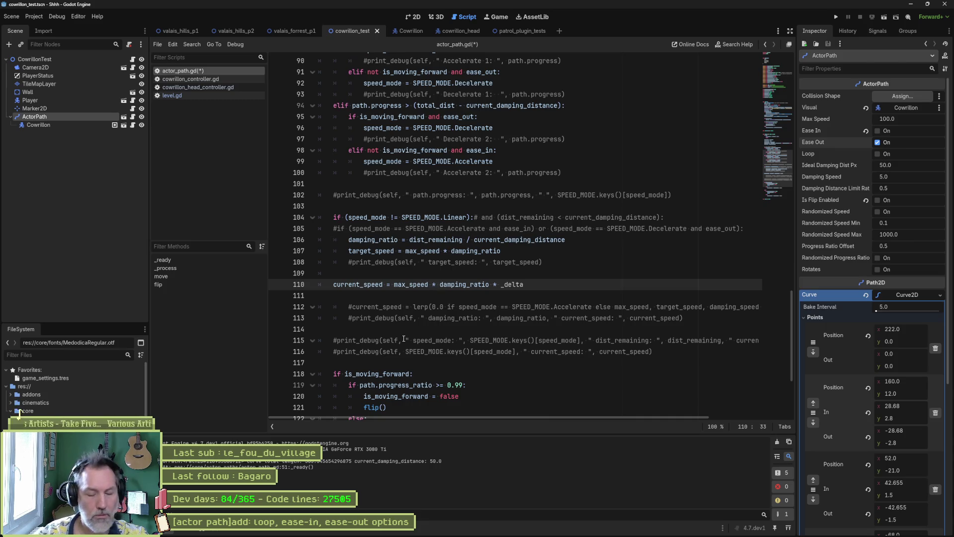
type("(1.")
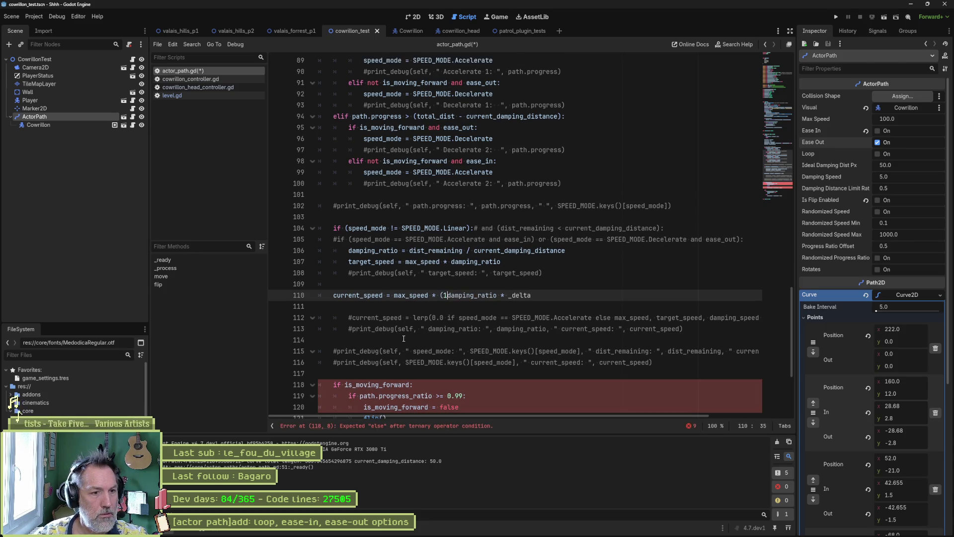
type("0 -")
key("ctrl+Right")
type(")")
key("F6")
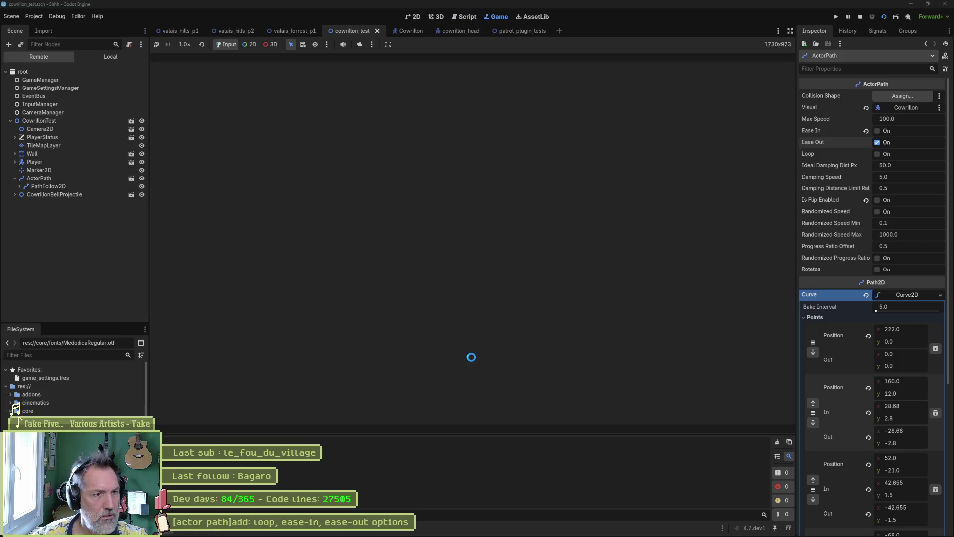
key("F8")
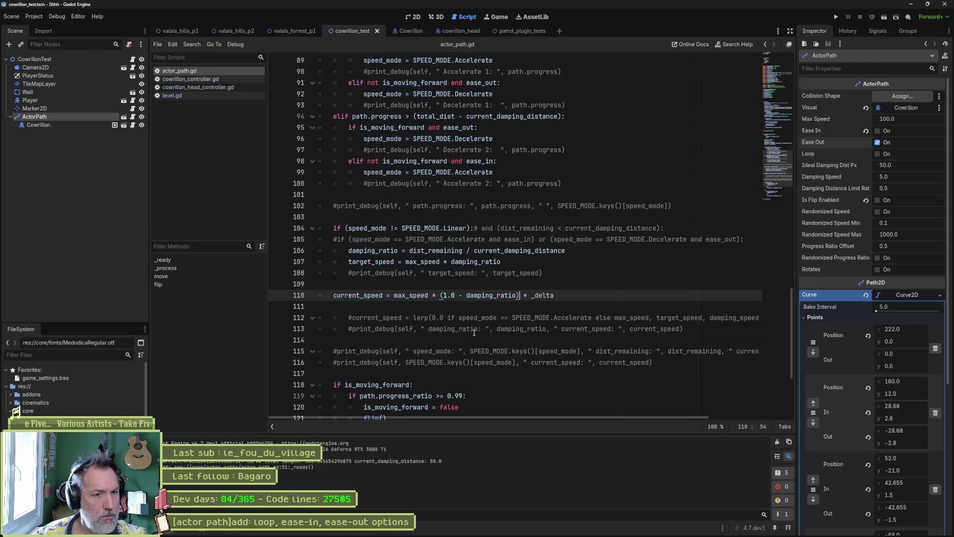
- Revert line 110 to max_speed * damping_ratio * _delta and rerun the scene
left_click_drag(468, 297, 440, 297)
key("BackSpace")
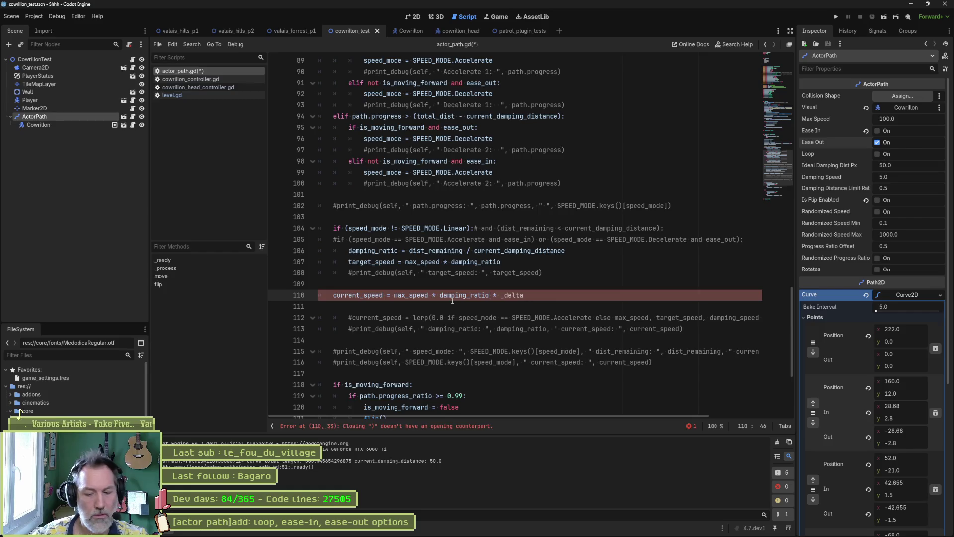
key("F6")
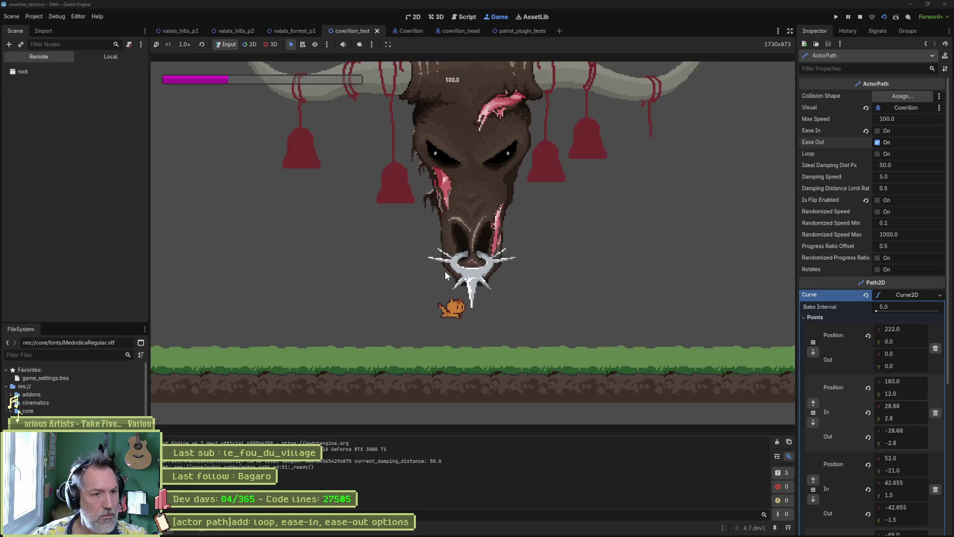
key("F8")
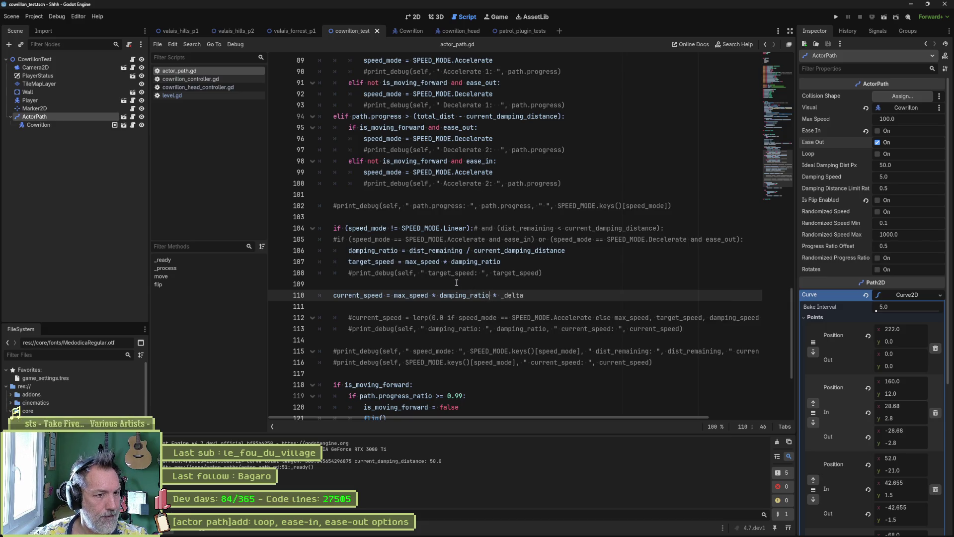
double_click(385, 262)
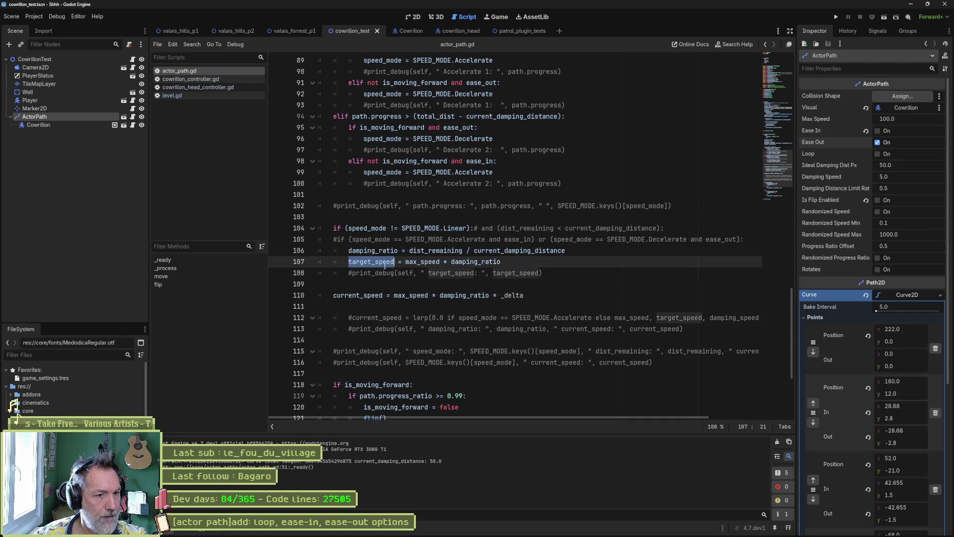
- Uncomment the target_speed print_debug, run the game, and scroll Output to read the logged target speeds
left_click(351, 275)
key("BackSpace")
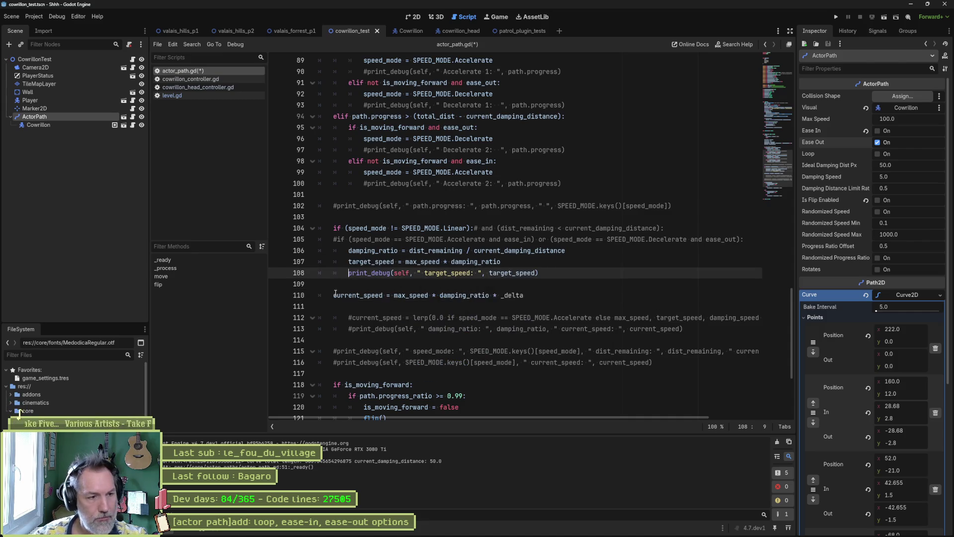
left_click(334, 295)
key("F6")
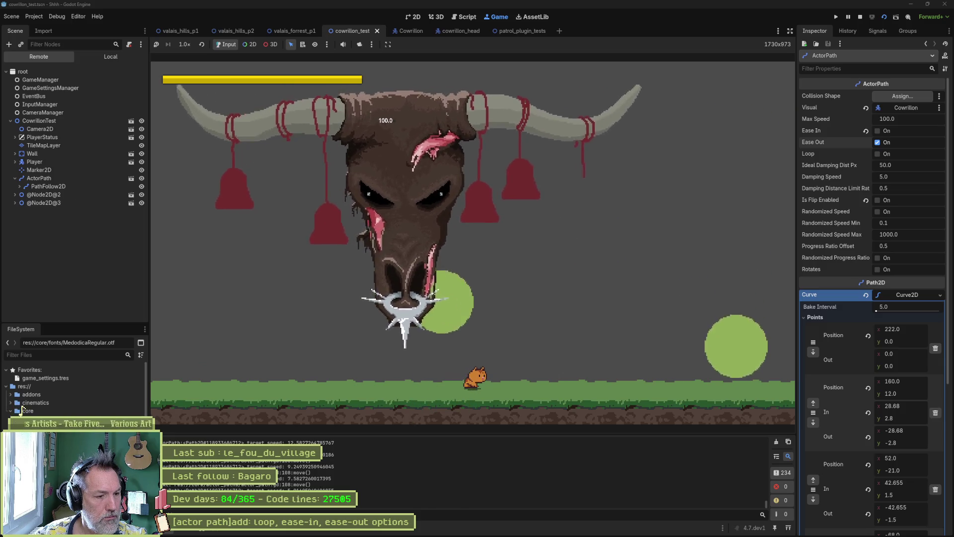
key("F8")
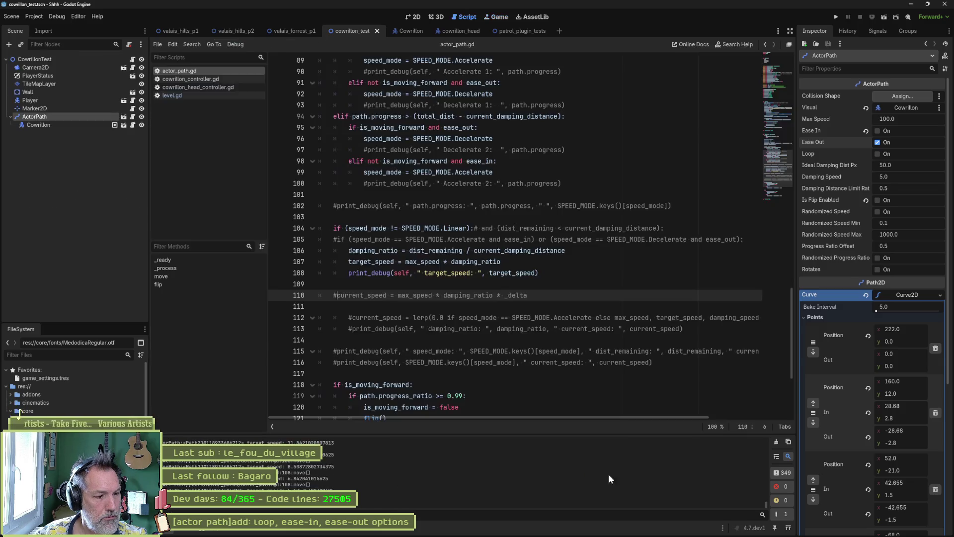
left_click_drag(762, 504, 764, 483)
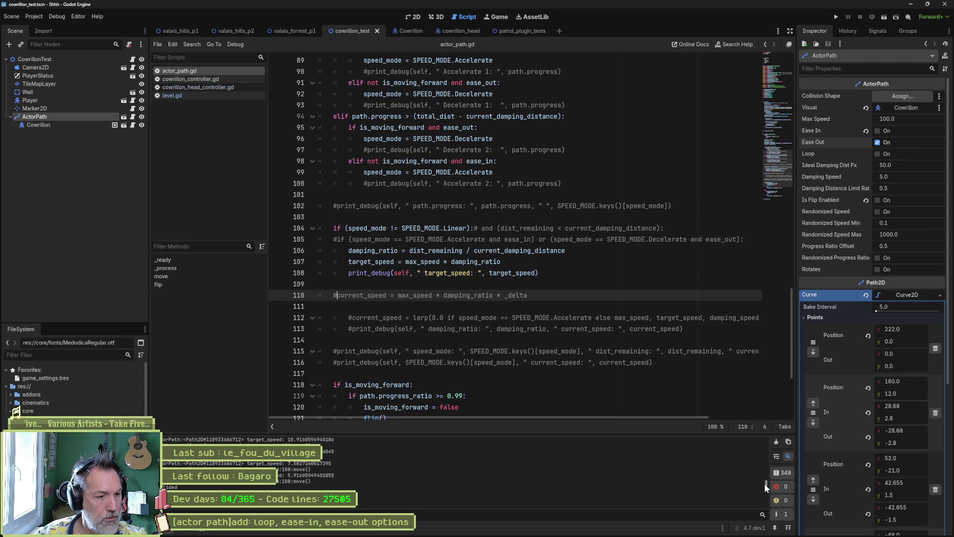
left_click_drag(764, 484, 765, 461)
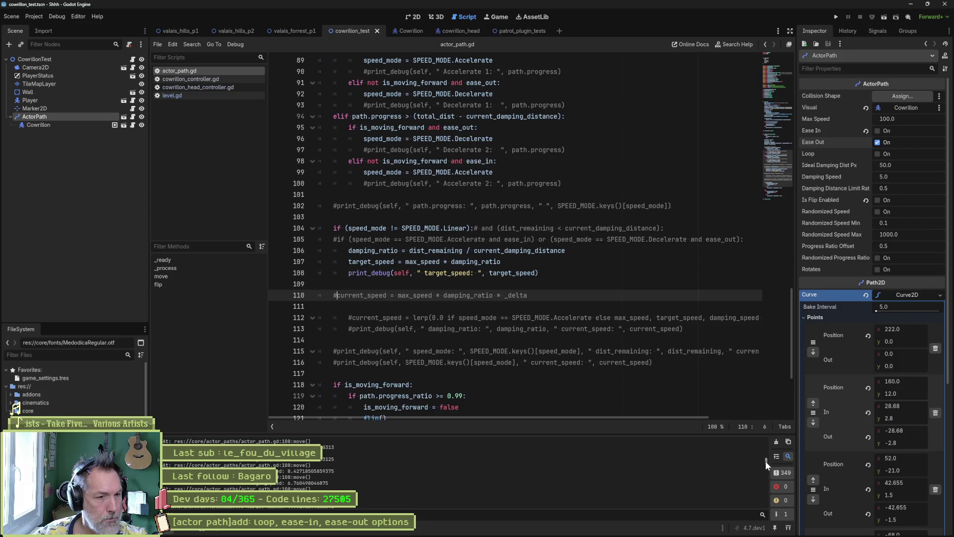
left_click(386, 305)
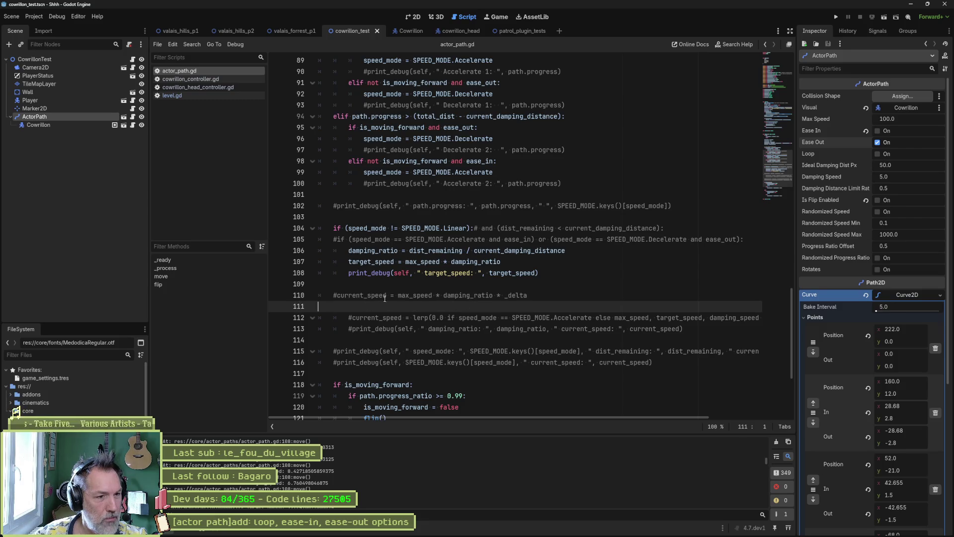
- Uncomment line 110 and make it 'current_speed = target_speed', dropping max_speed * damping_ratio * _delta
left_click(339, 295)
key("BackSpace")
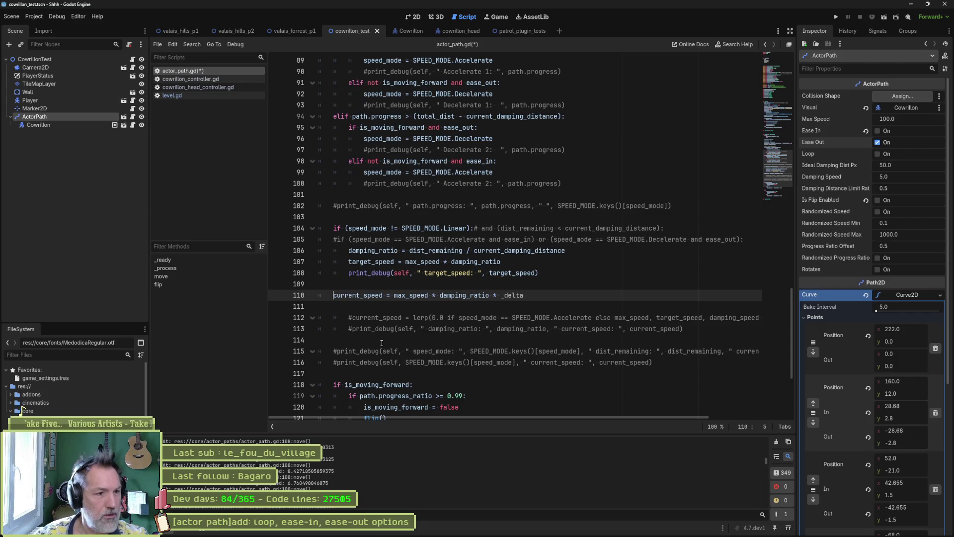
double_click(390, 261)
key("ctrl+c")
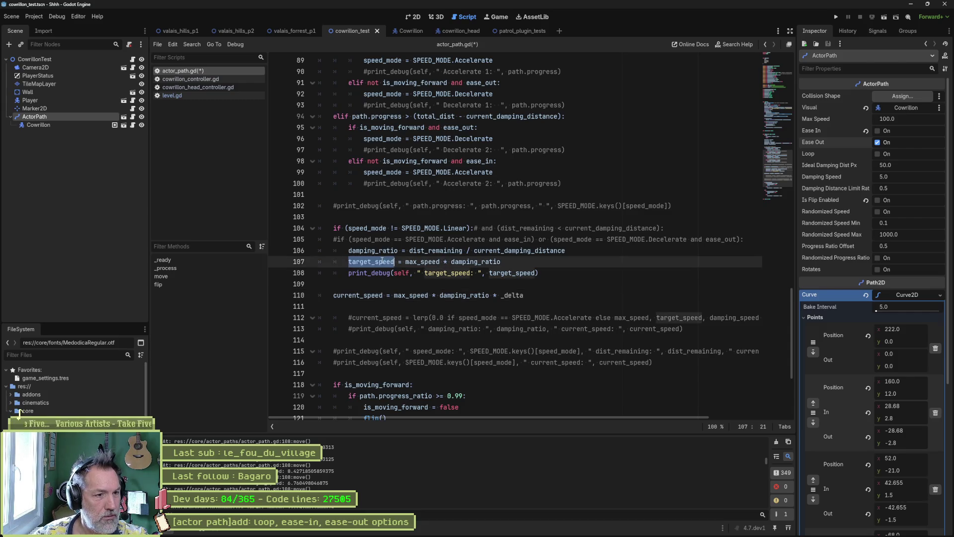
left_click_drag(391, 295, 485, 295)
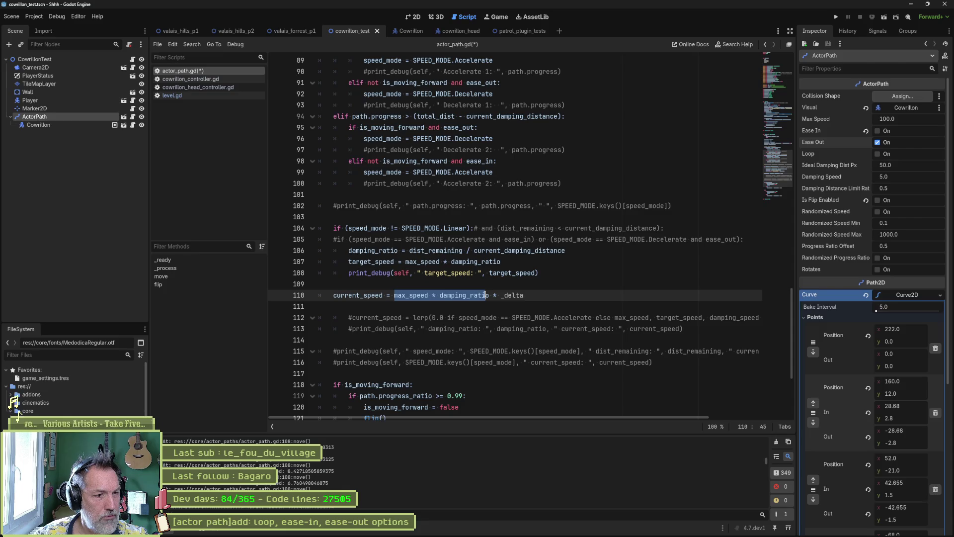
key("ctrl+v")
left_click_drag(440, 296, 477, 295)
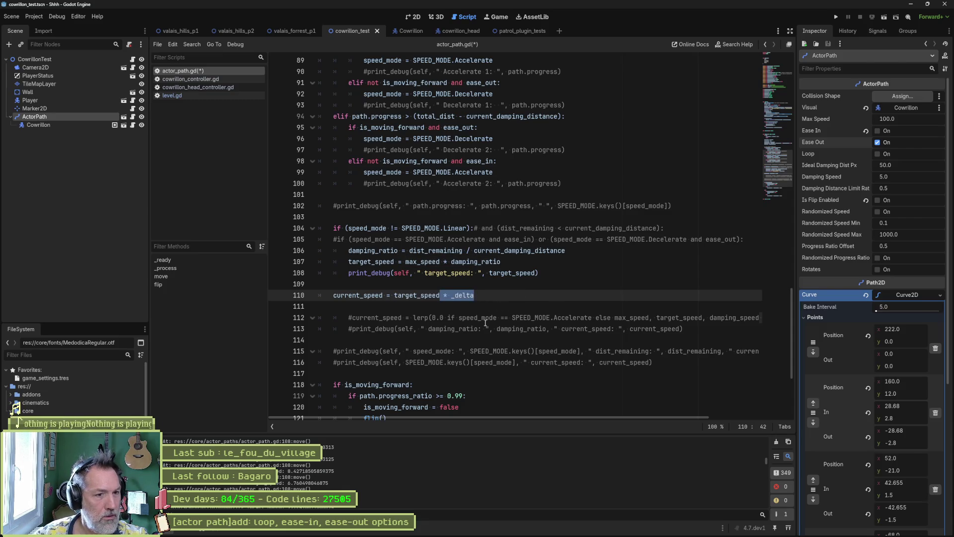
scroll(485, 298, "up", 5)
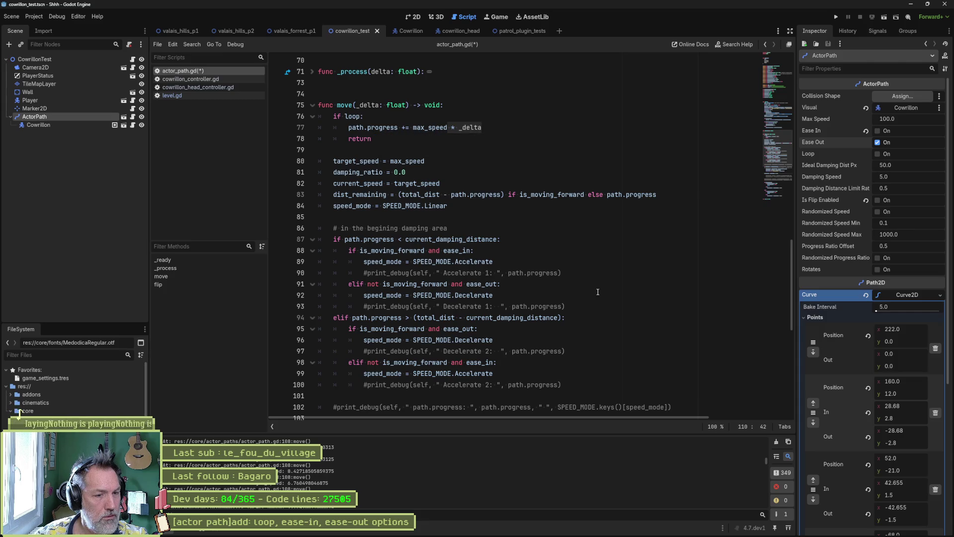
scroll(503, 154, "down", 9)
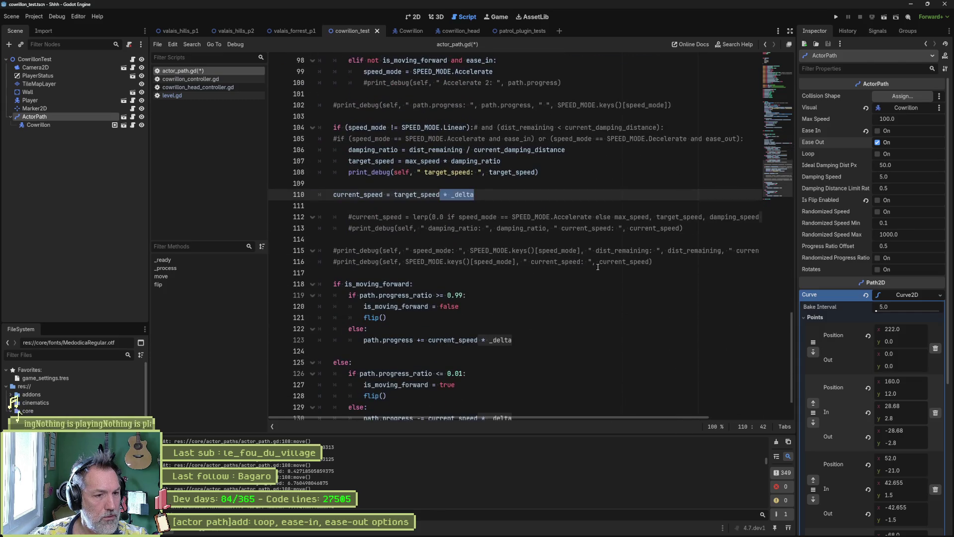
scroll(597, 267, "down", 2)
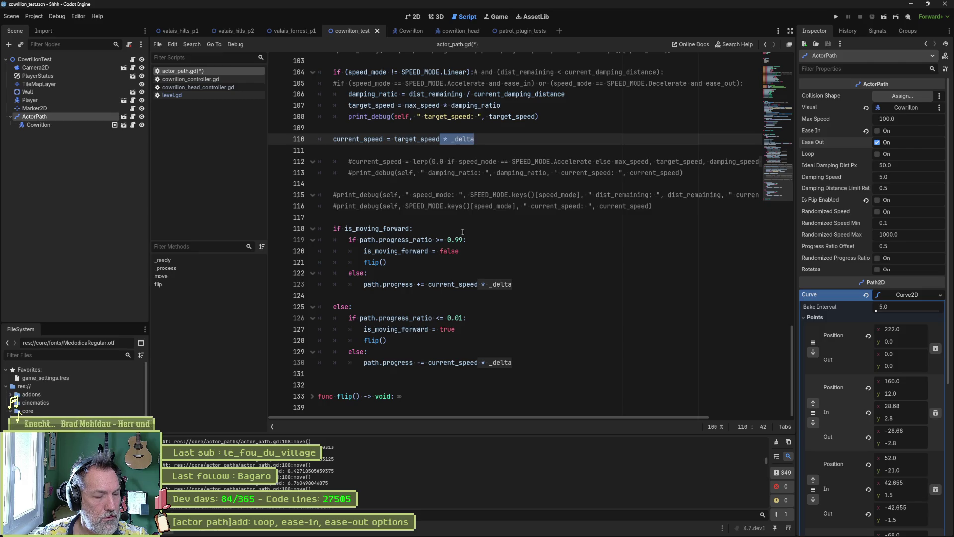
key("BackSpace")
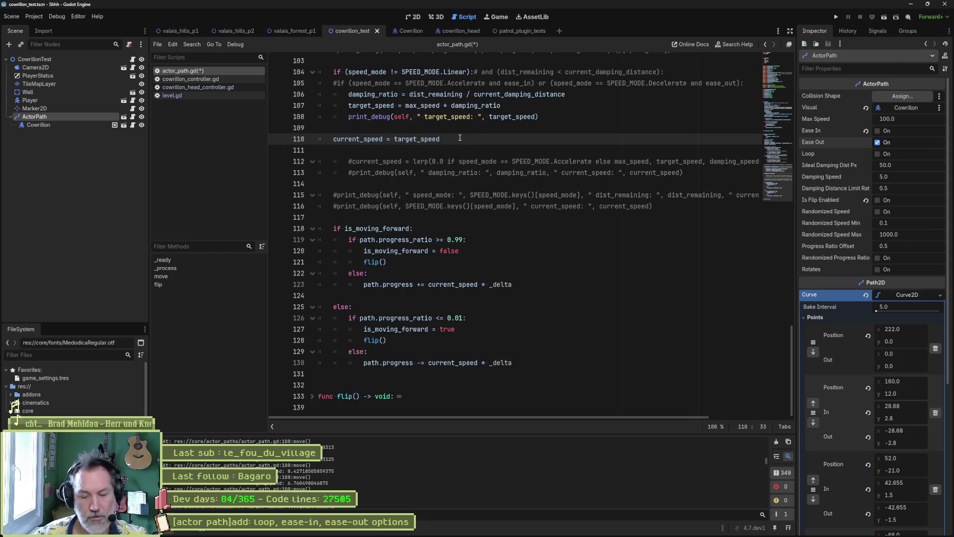
- Test-run the scene, then turn on Ease In for the ActorPath
key("F6")
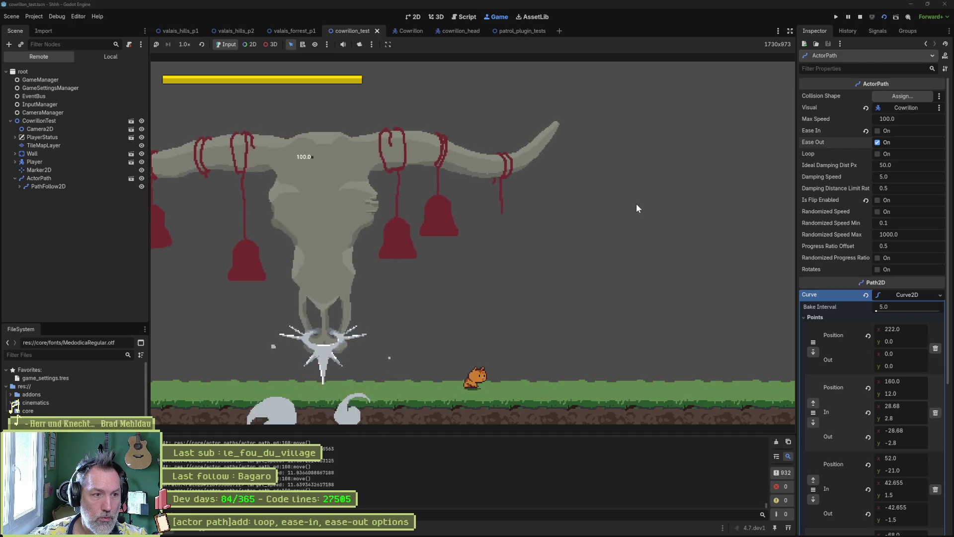
key("F8")
left_click(877, 131)
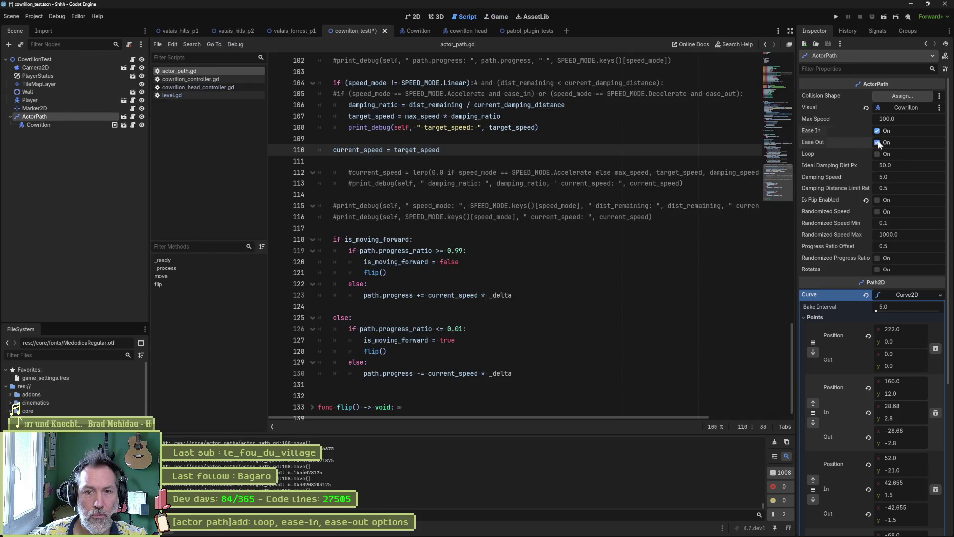
- Run with Ease In, then enable Ease Out on the ActorPath and rerun to watch the boss
key("F5")
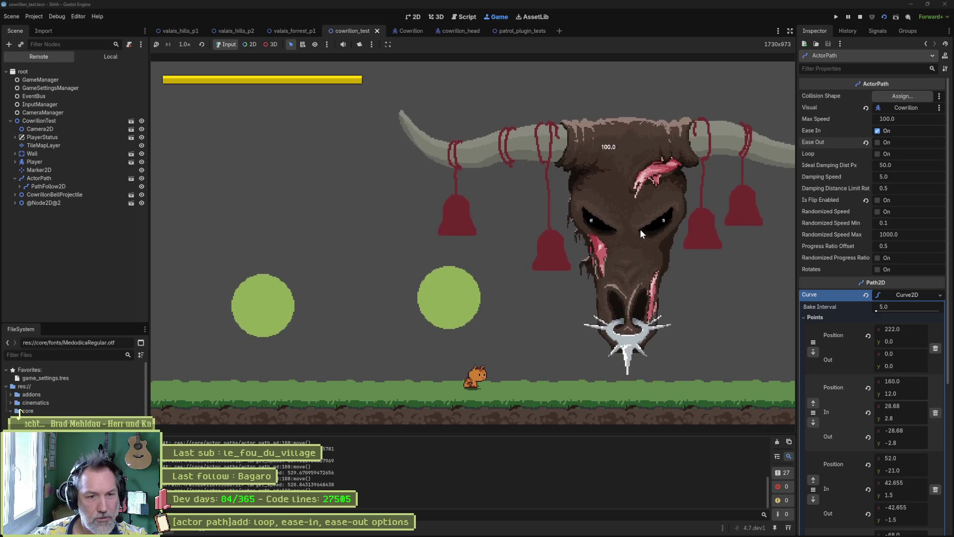
key("F8")
left_click(877, 142)
key("F6")
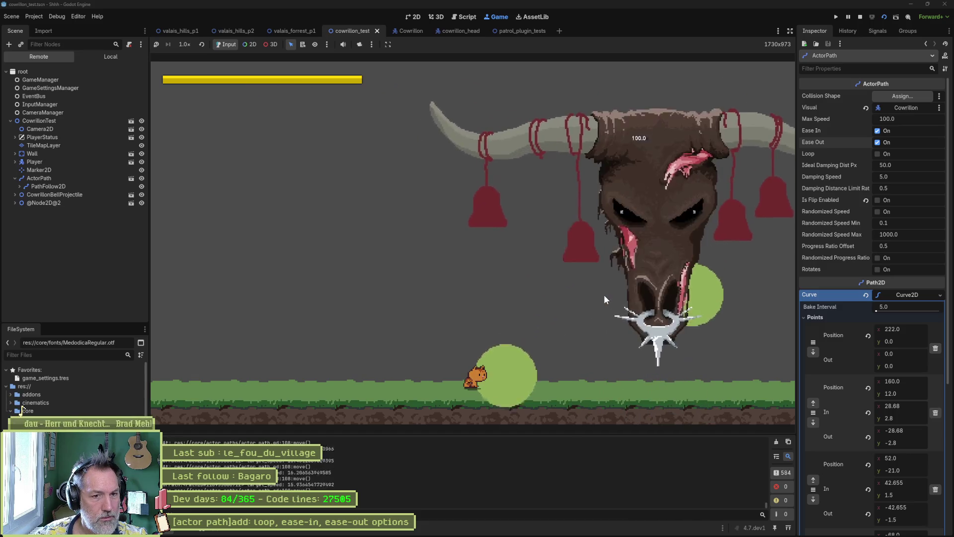
key("F8")
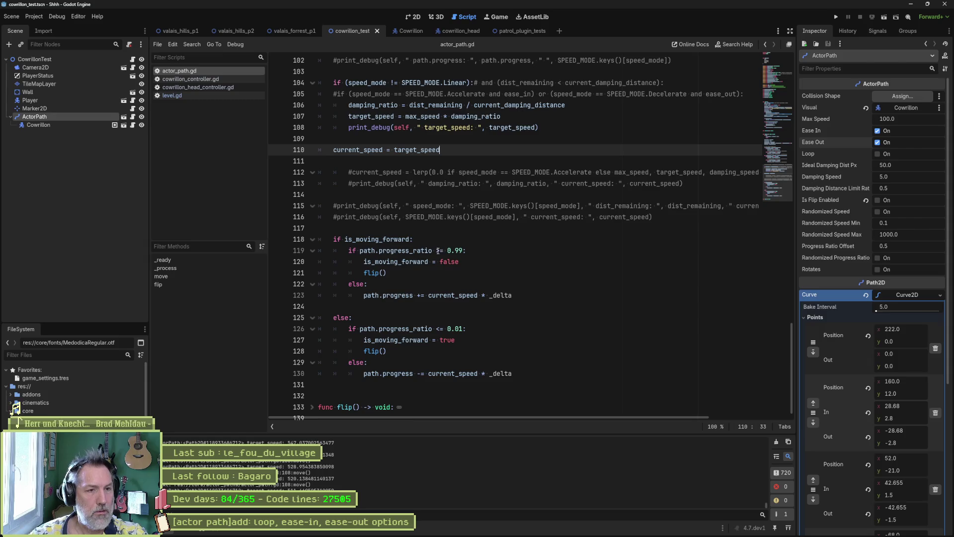
- Delete the commented-out lines 111–116 after current_speed
scroll(473, 187, "up", 1)
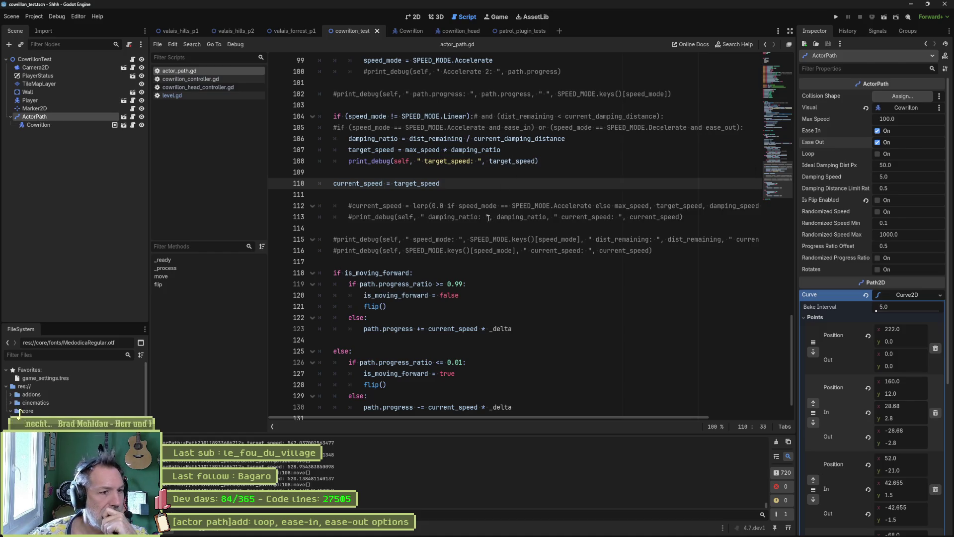
left_click(672, 250)
left_click_drag(672, 251, 664, 185)
key("BackSpace")
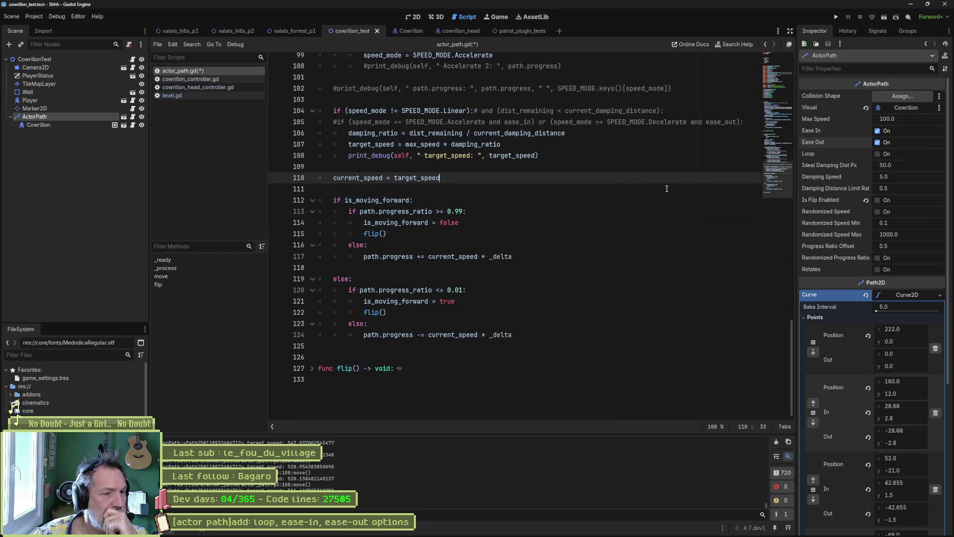
scroll(607, 232, "up", 3)
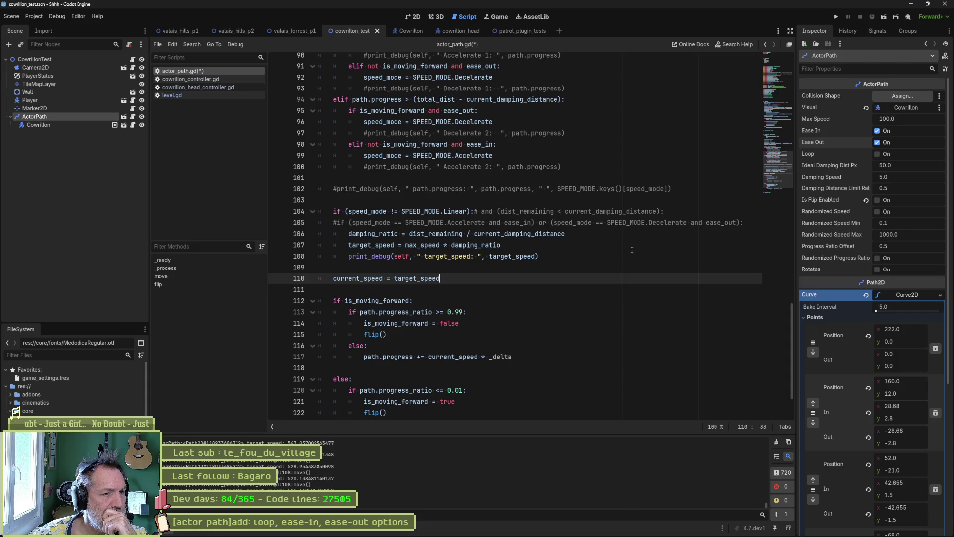
scroll(631, 250, "down", 2)
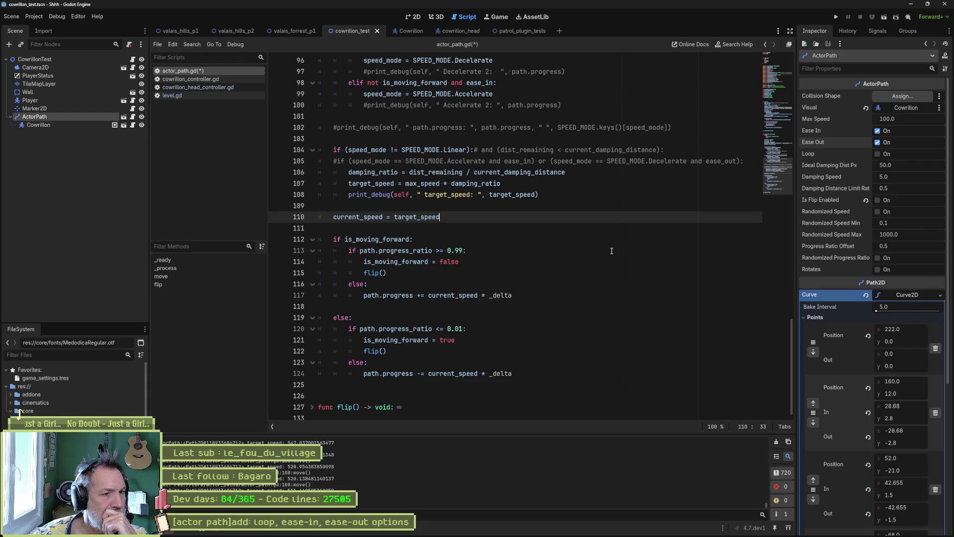
- Append * _delta to the current_speed line and remove it from both path.progress lines (117, 124)
double_click(366, 216)
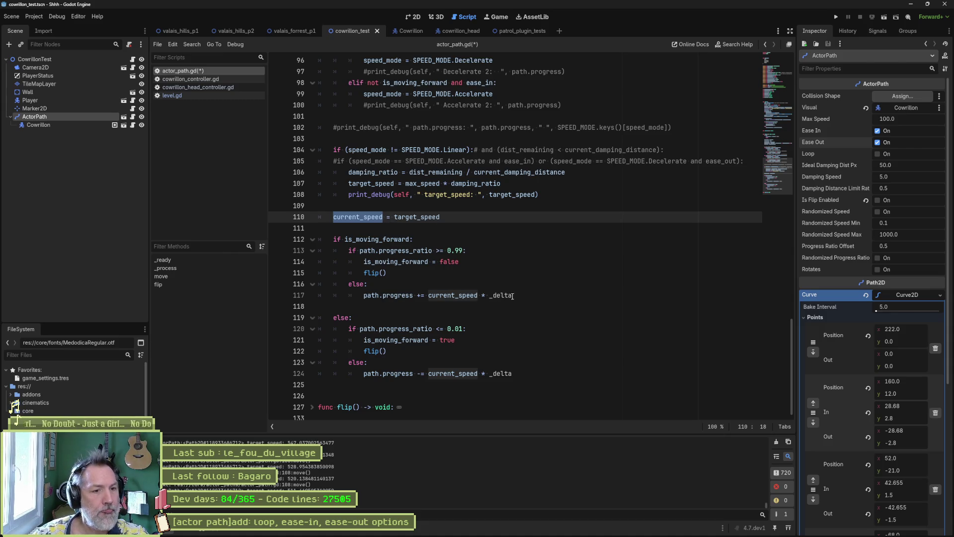
left_click_drag(511, 295, 478, 295)
key("ctrl+c")
left_click(468, 216)
key("ctrl+v")
left_click(478, 295)
left_click(478, 374, "alt")
key("shift+End")
key("Delete")
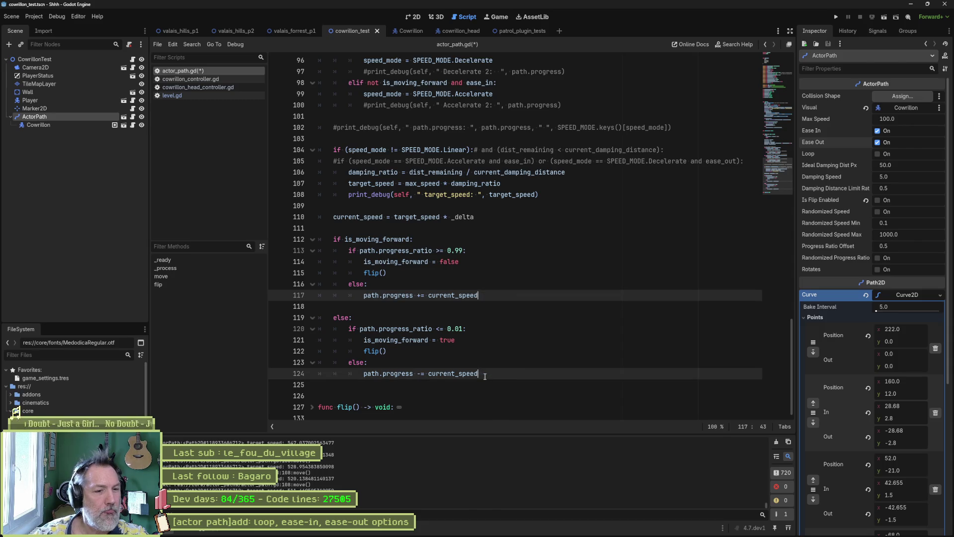
left_click(521, 273)
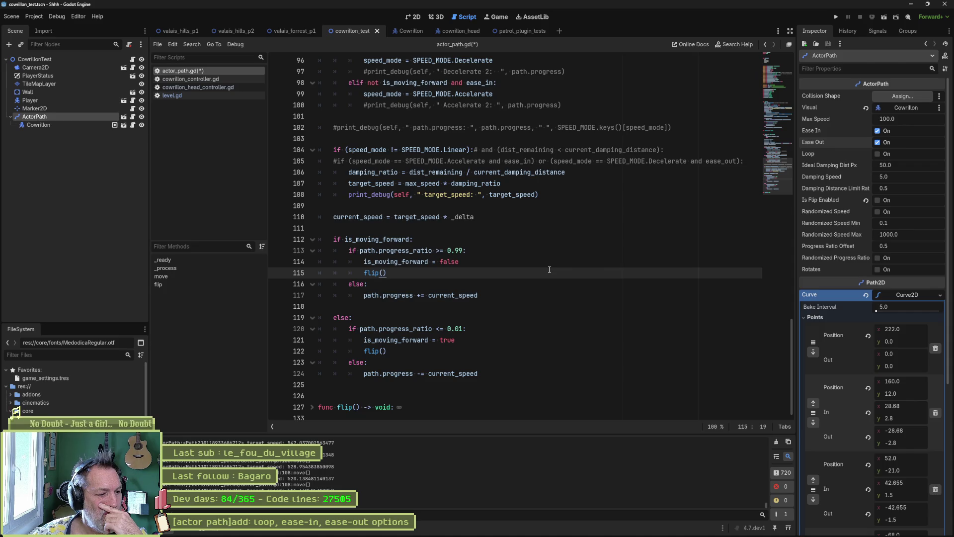
scroll(549, 269, "up", 3)
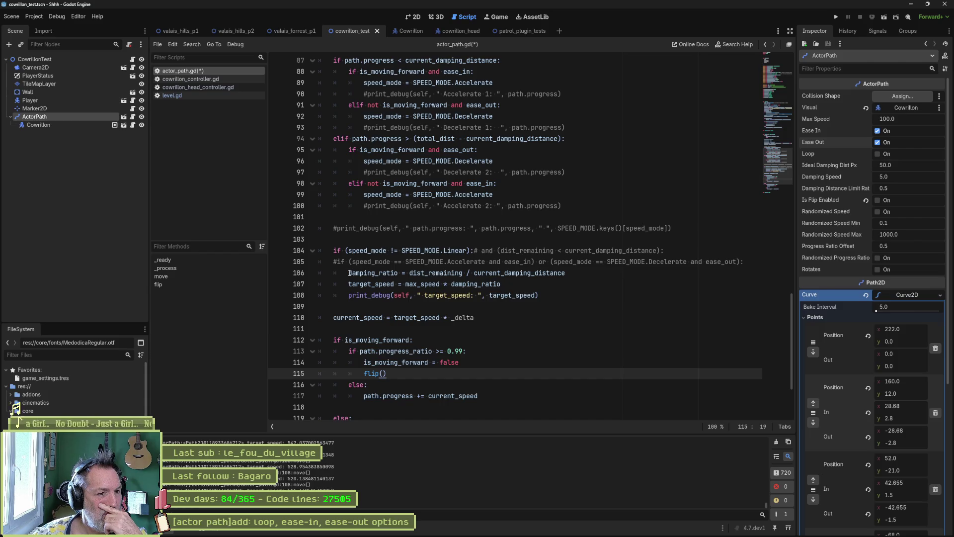
left_click(614, 277)
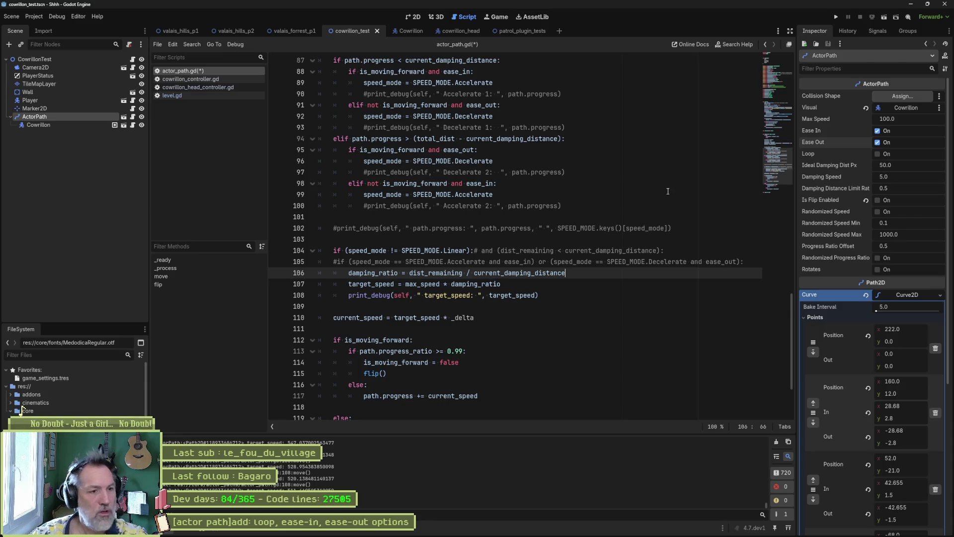
- Insert line 107 'if speed_mode == SPEED_MODE.Accelerate:' by adapting the copied Linear condition
key("Return")
type("if")
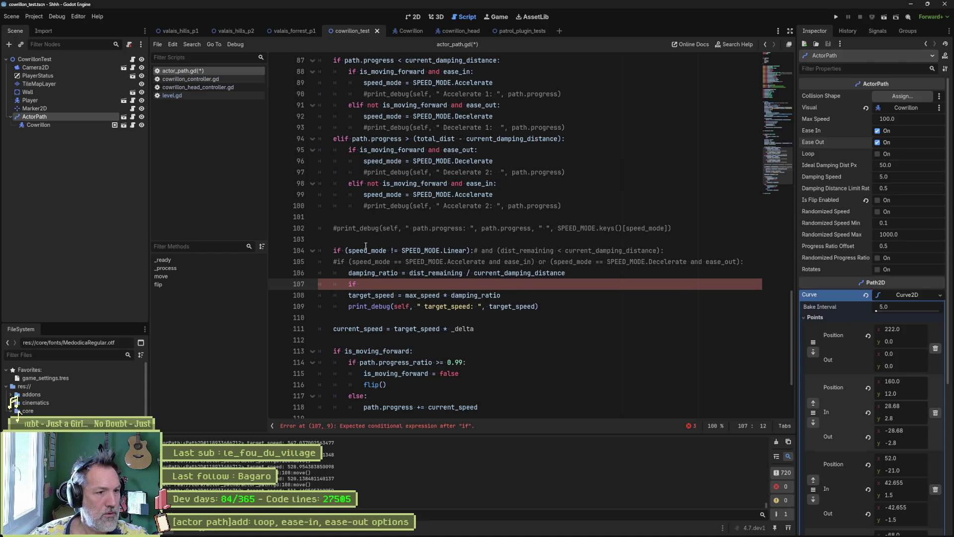
left_click_drag(348, 251, 467, 251)
key("ctrl+c")
left_click(360, 284)
key("ctrl+v")
left_click(402, 284)
key("Delete")
type("=")
key("ctrl+Right")
key("ctrl+Right")
key("ctrl+space")
type("Acc")
key("Return")
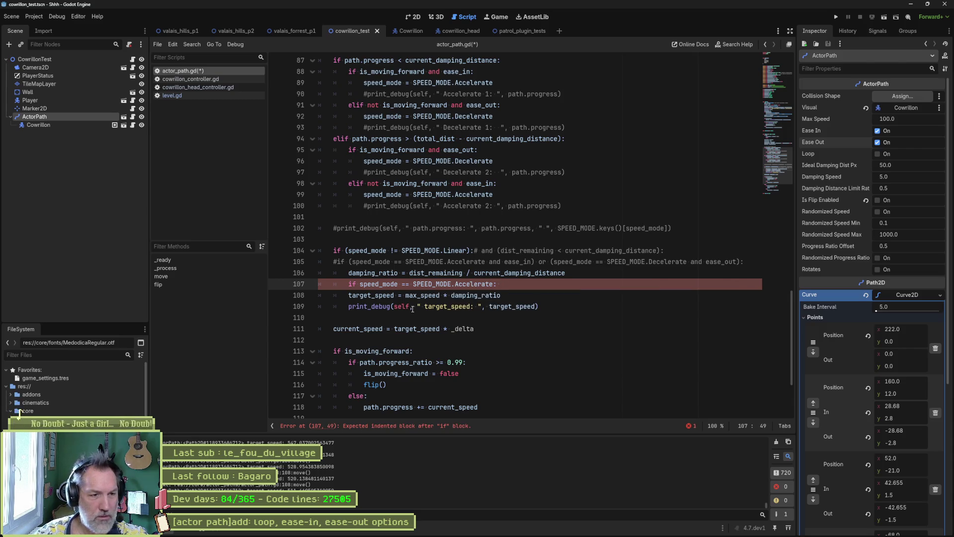
- Follow the condition with damping_ratio and '1.0 -', then test-run the scene
type("dam")
key("Down")
key("Return")
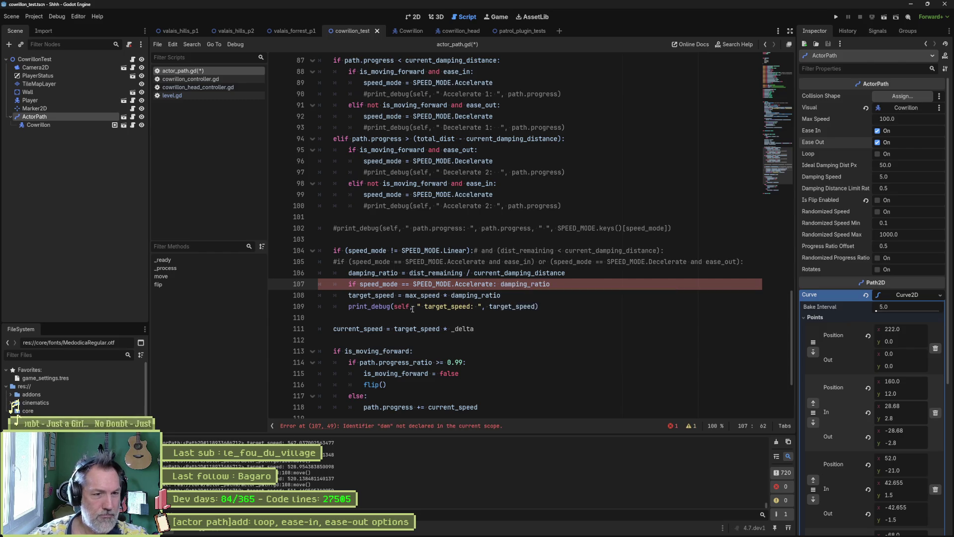
type(" * -1")
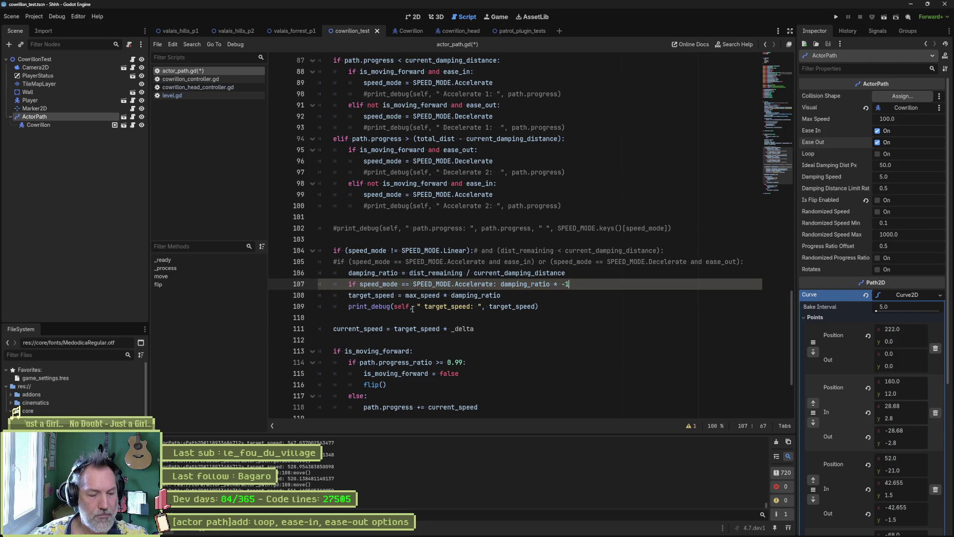
key("BackSpace")
key("BackSpace")
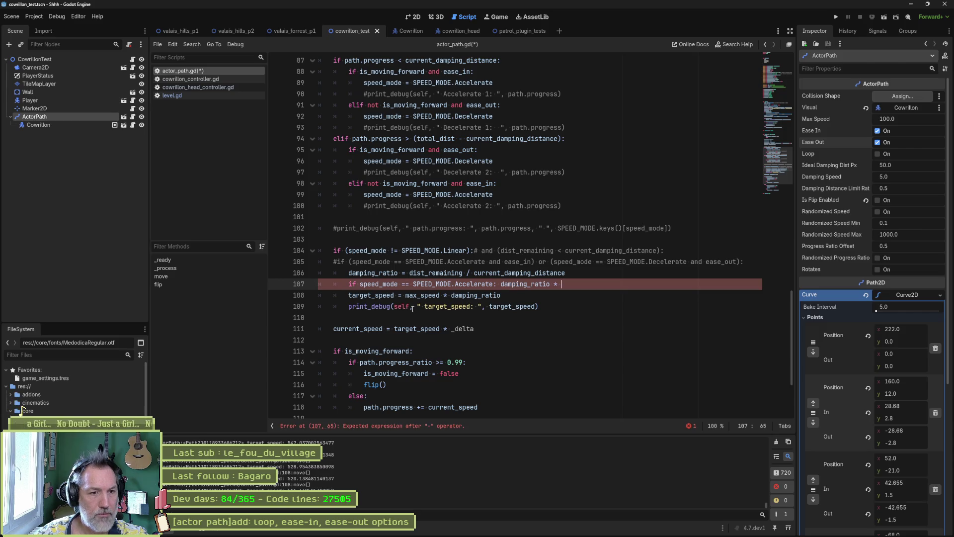
type("1.0 -")
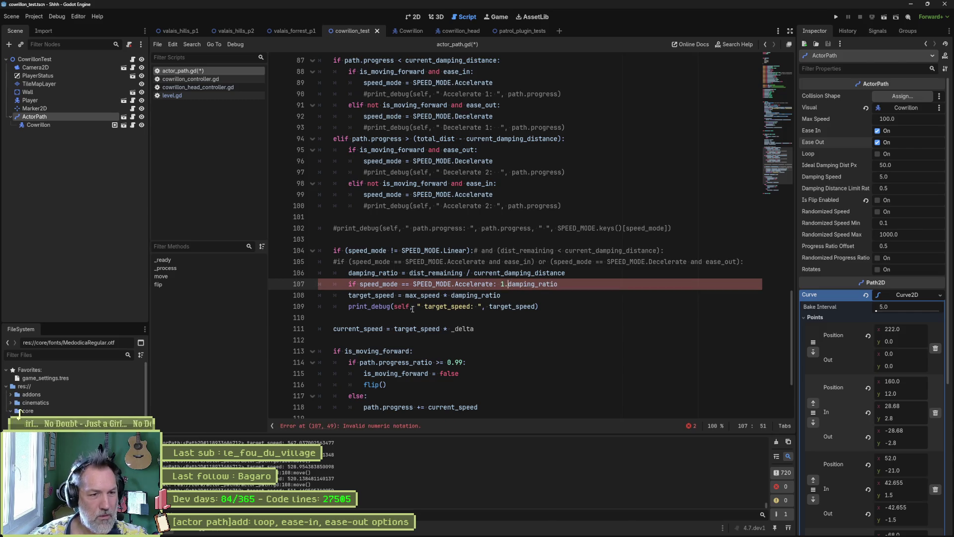
key("F6")
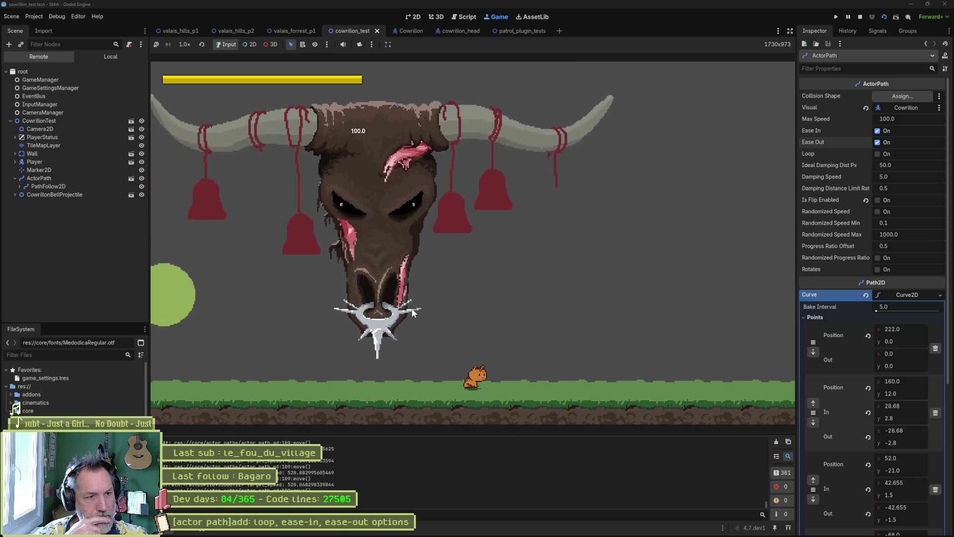
key("F8")
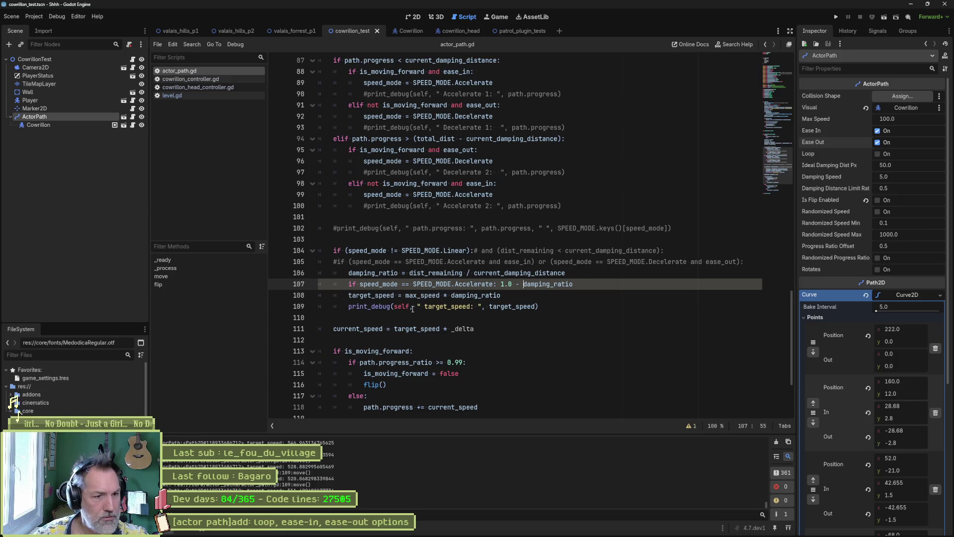
- Complete it as 'damping_ratio = 1.0 - damping_ratio' and rerun the scene
type("damping_ratio =")
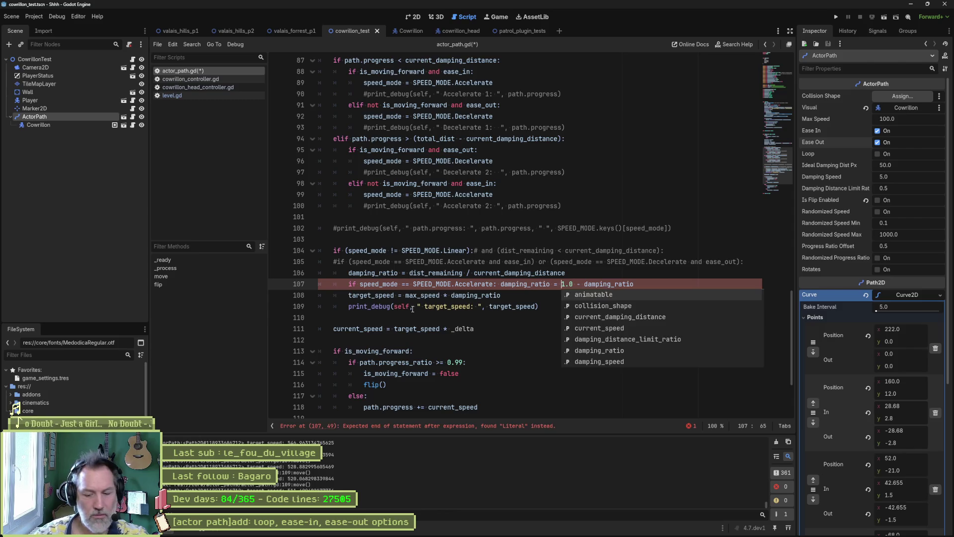
key("F6")
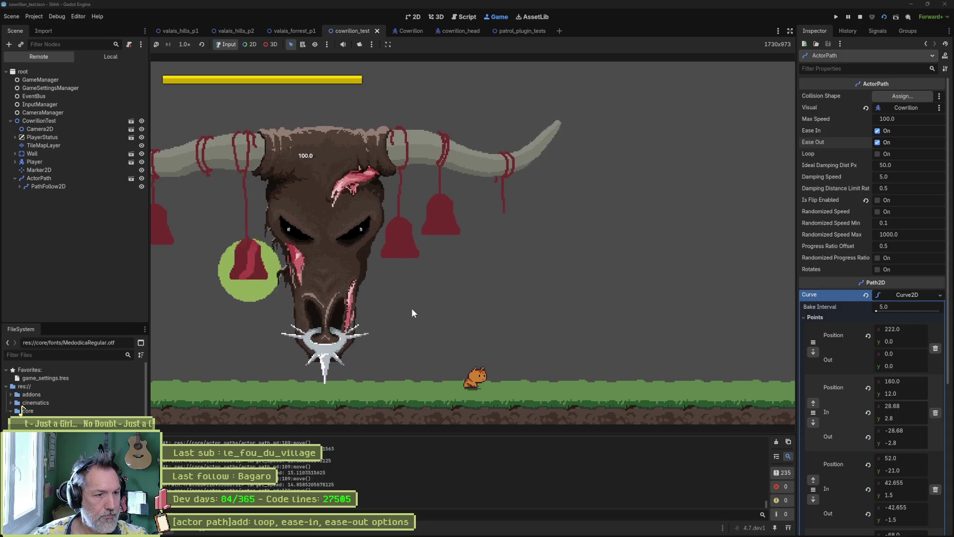
key("F8")
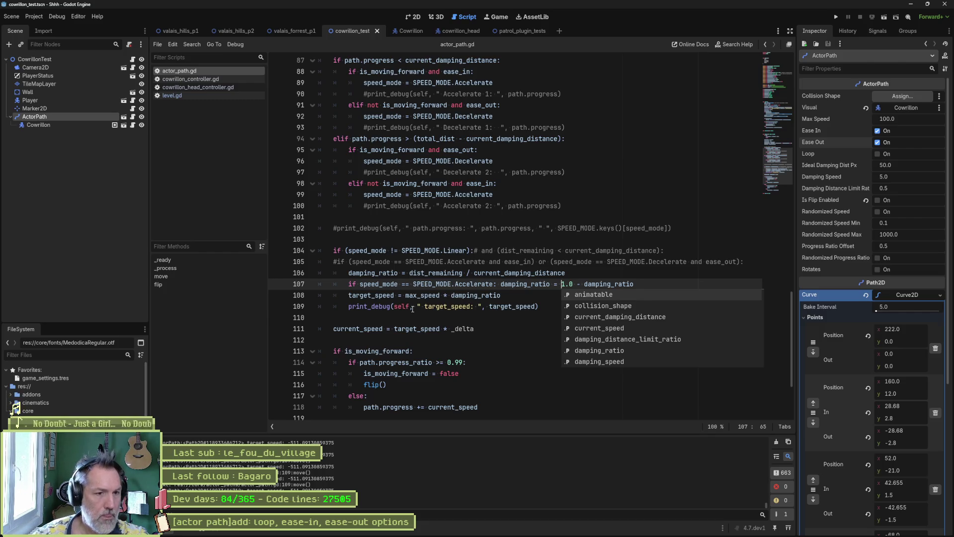
- Move print_debug above the Accelerate check, make it print damping_ratio, and test-run the game
key("Left")
key("Left")
key("Left")
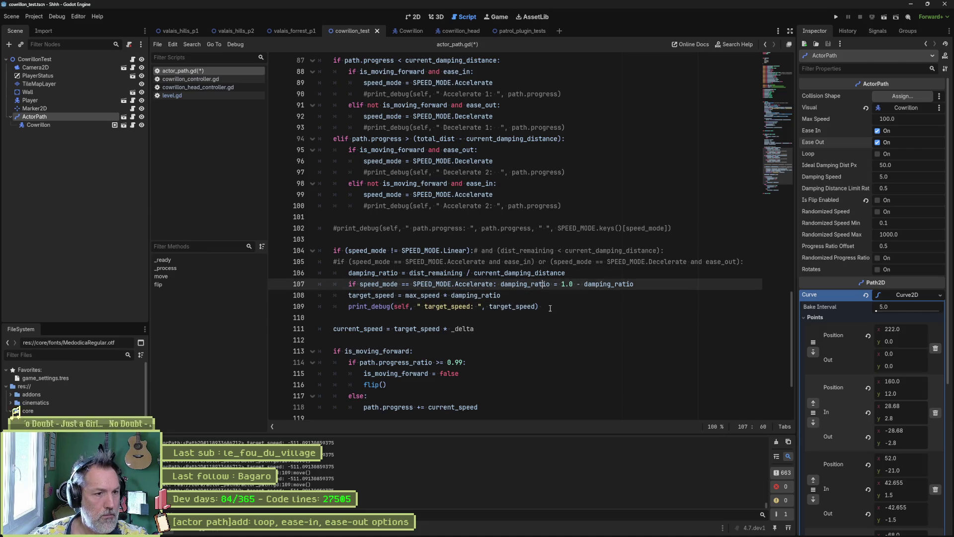
left_click(550, 308)
key("alt+Up")
key("alt+Up")
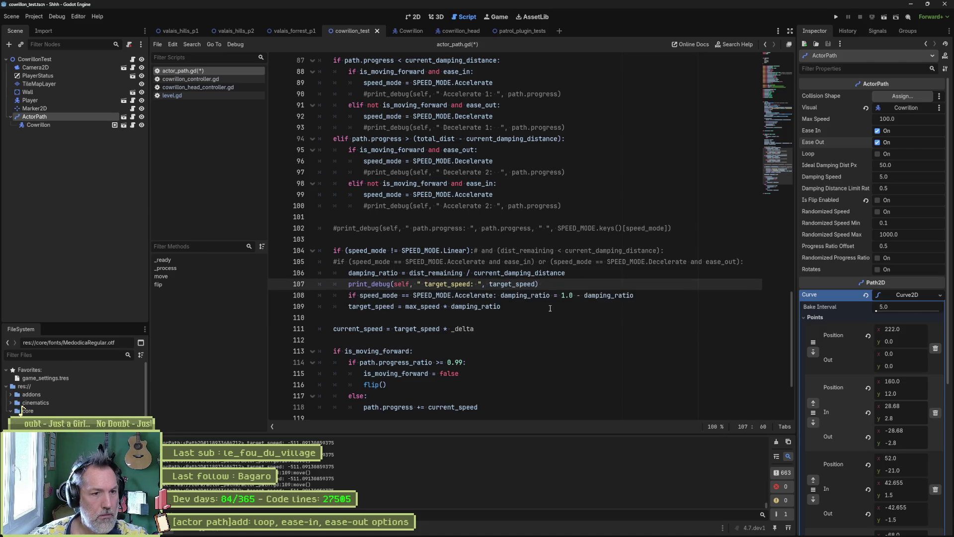
double_click(392, 272)
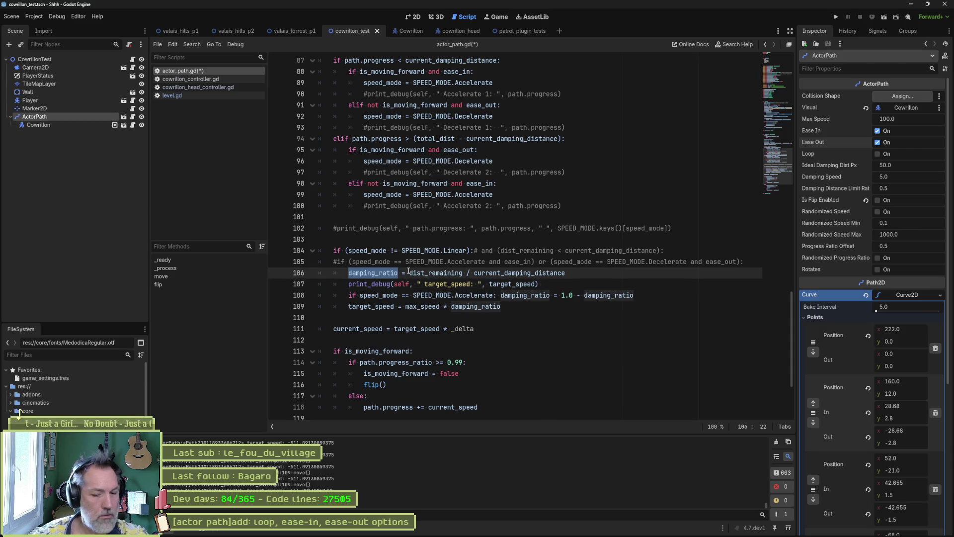
key("ctrl+c")
double_click(452, 283)
key("ctrl+v")
double_click(514, 284)
key("ctrl+v")
key("F6")
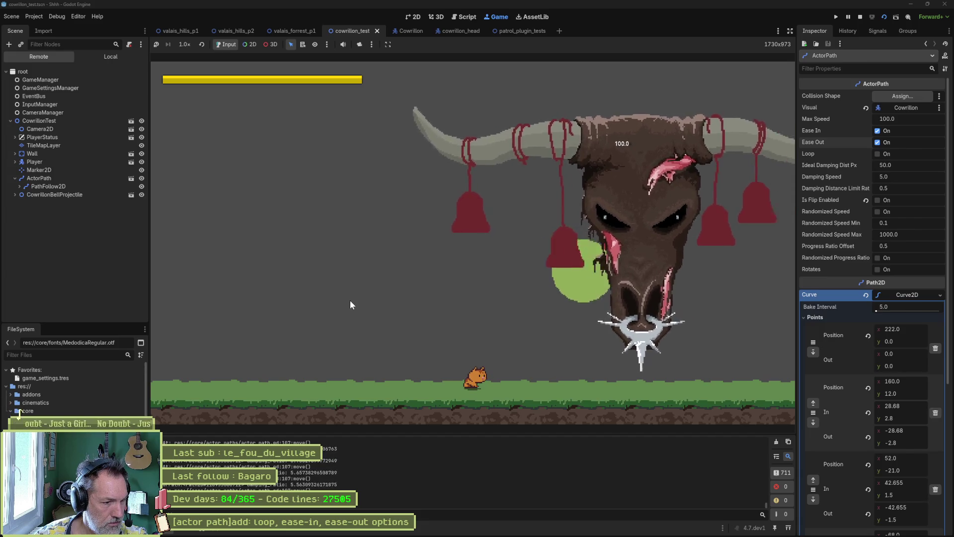
key("F8")
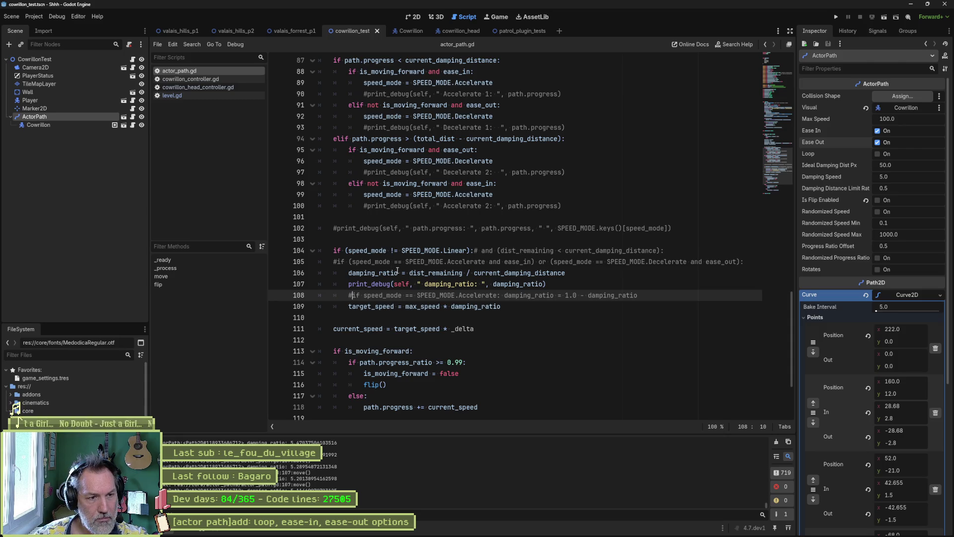
- Check where current_damping_distance and dist_remaining are used in move()
double_click(485, 274)
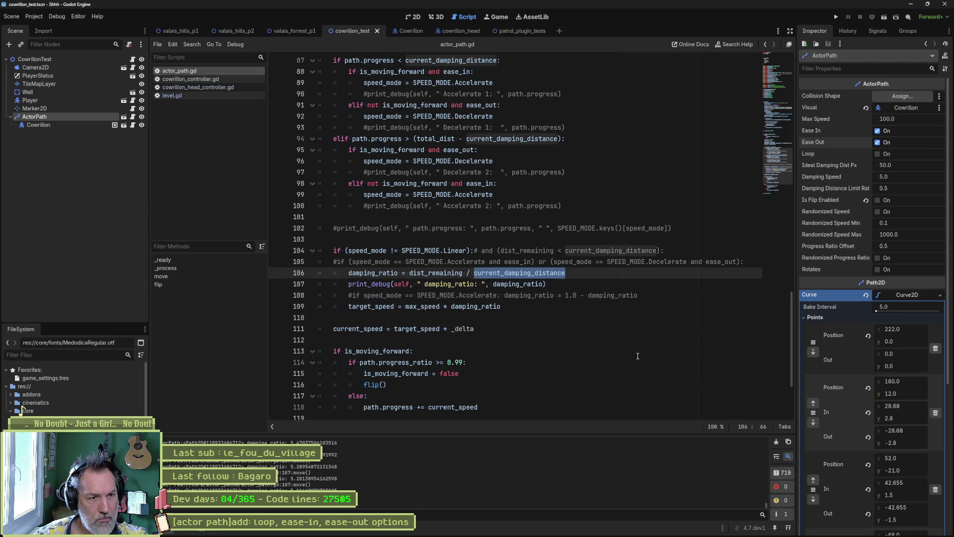
double_click(440, 273)
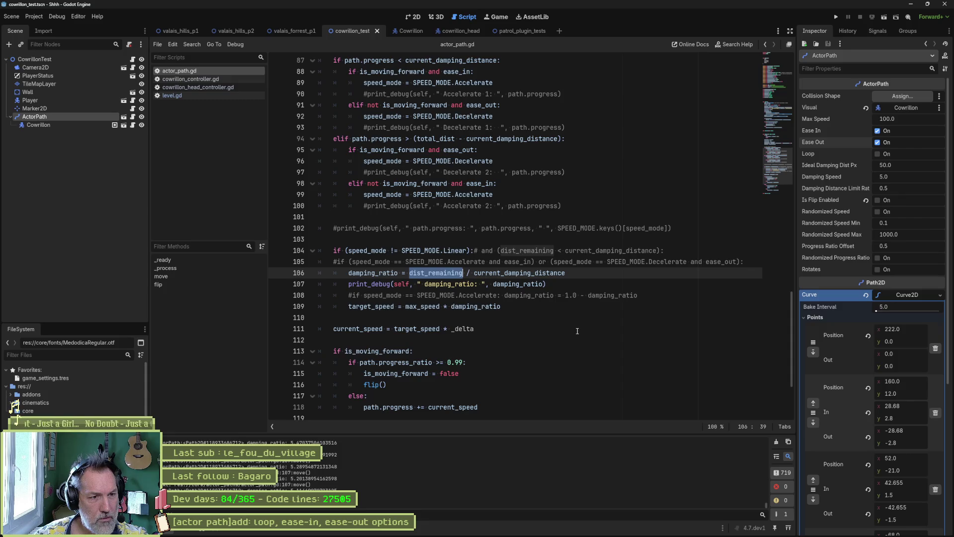
scroll(576, 325, "up", 5)
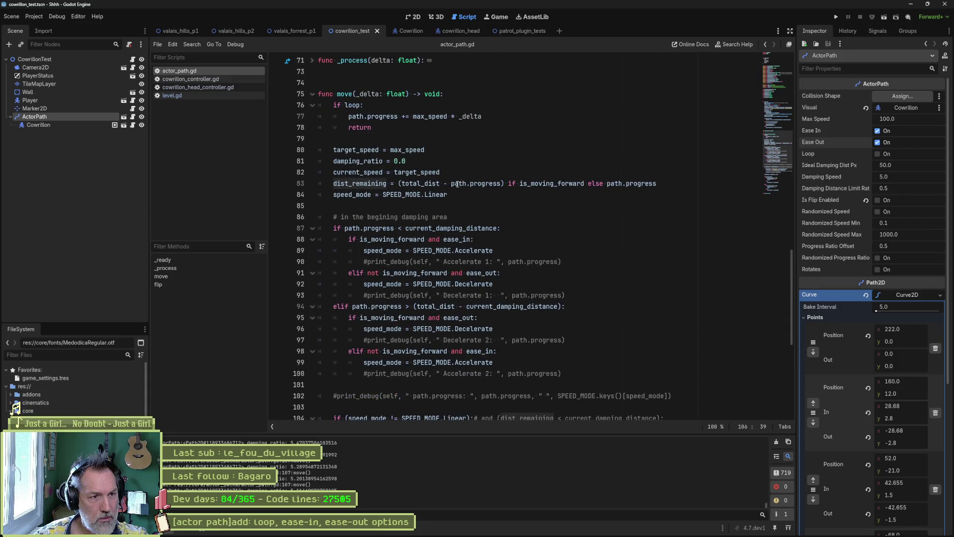
mouse_move(629, 189)
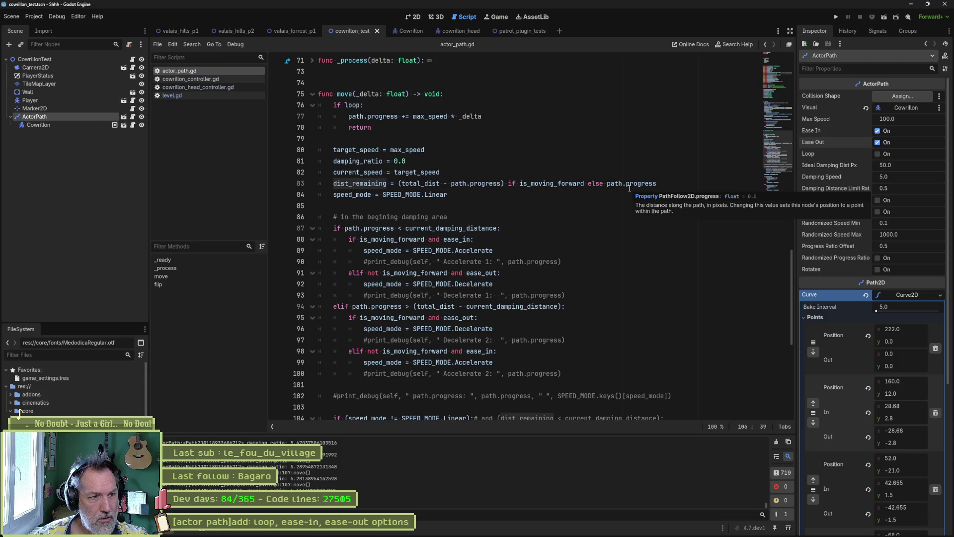
scroll(629, 188, "down", 5)
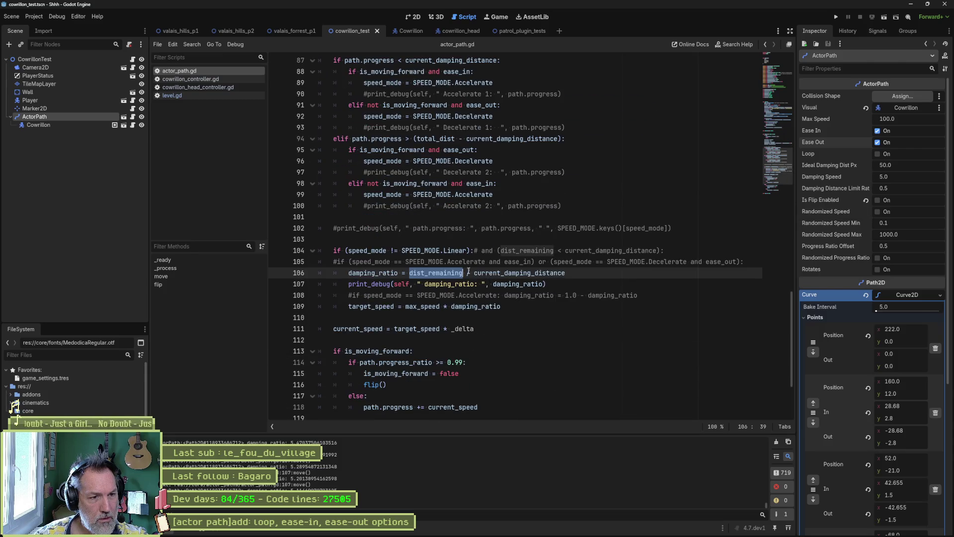
- Add " dist_remaining: ", dist_remaining to the damping_ratio print, run, and read the Output
left_click(412, 283)
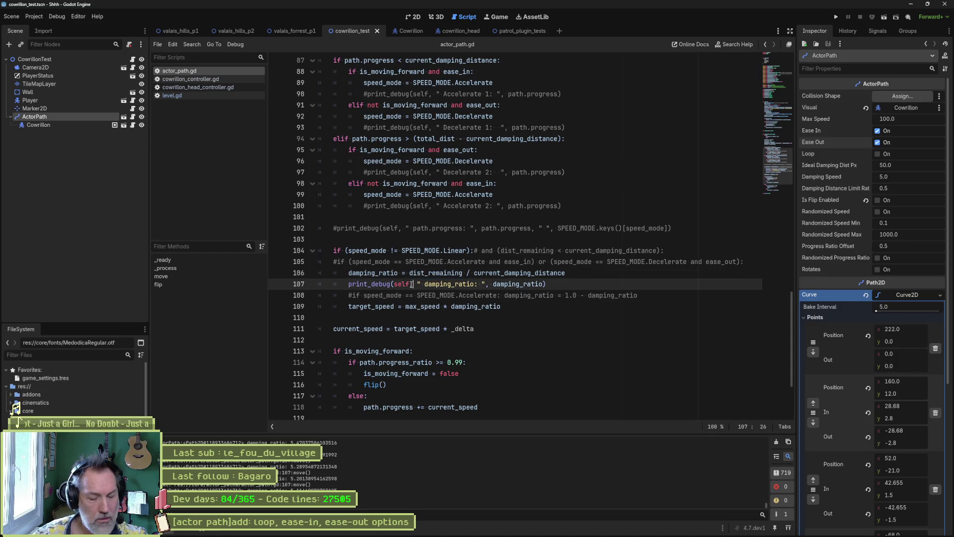
type("\" dist_remaining: \", dist_remaining,")
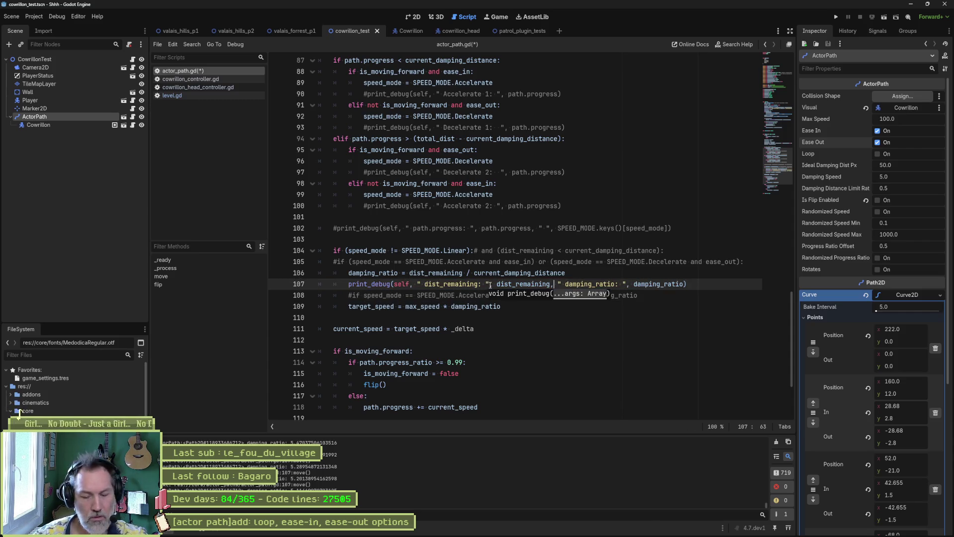
key("F6")
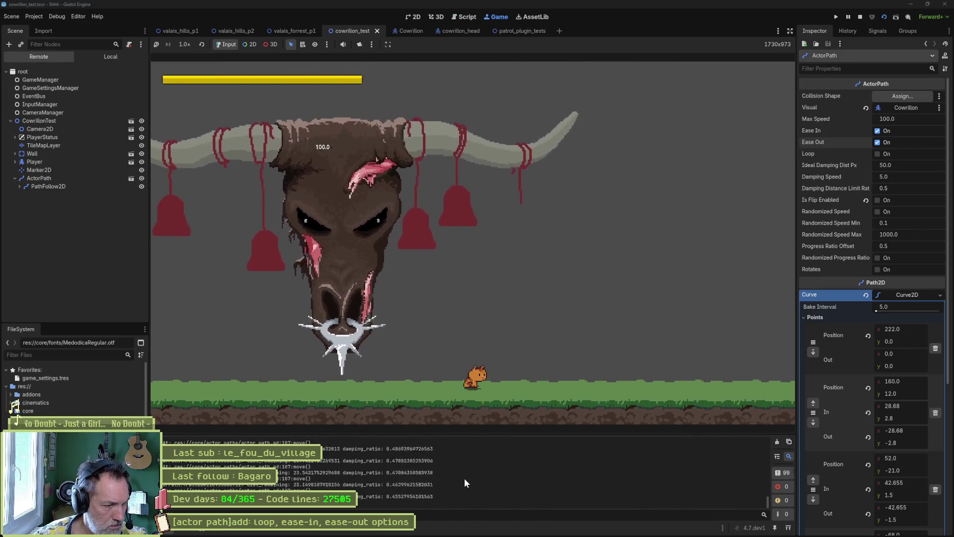
key("F8")
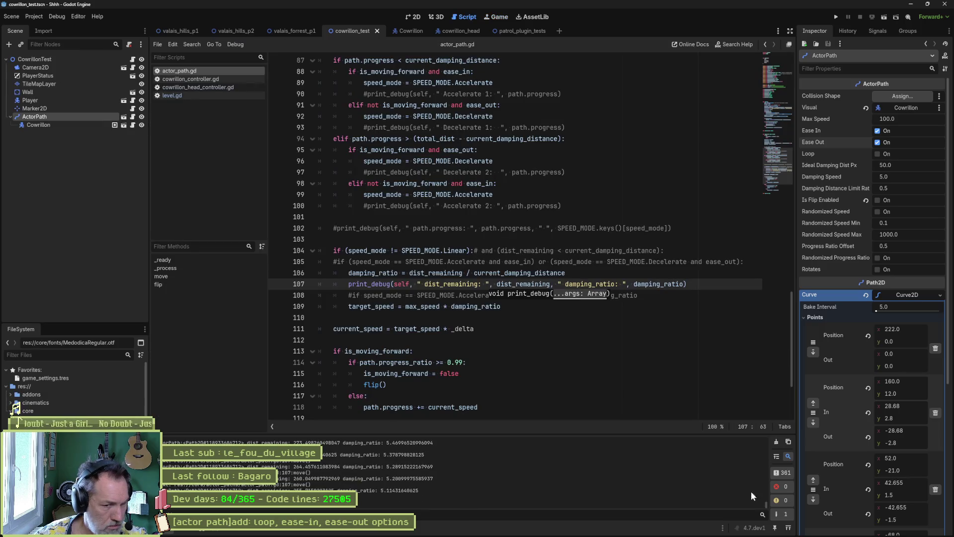
mouse_move(766, 505)
left_mouse_down()
mouse_move(765, 492)
mouse_move(767, 501)
left_mouse_up()
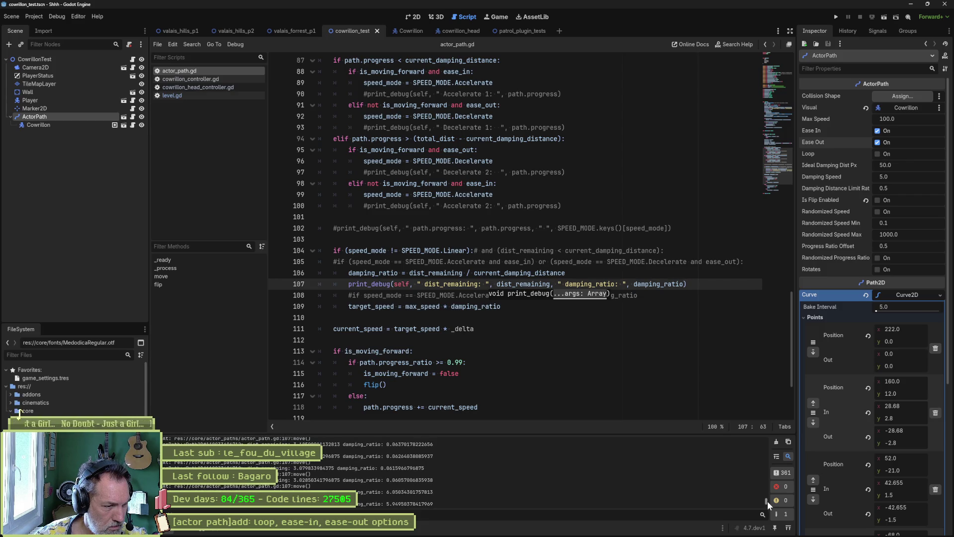
left_click_drag(767, 501, 774, 442)
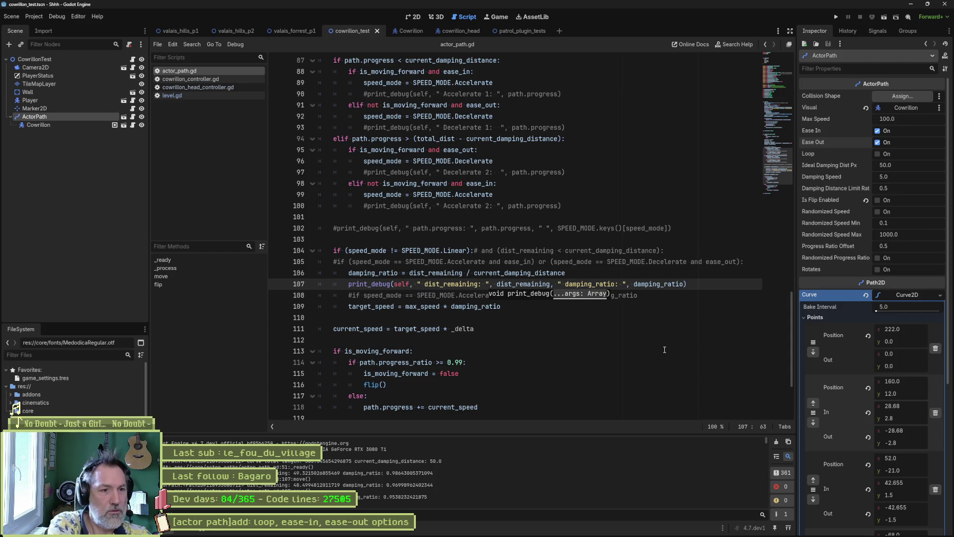
double_click(449, 276)
scroll(579, 396, "up", 4)
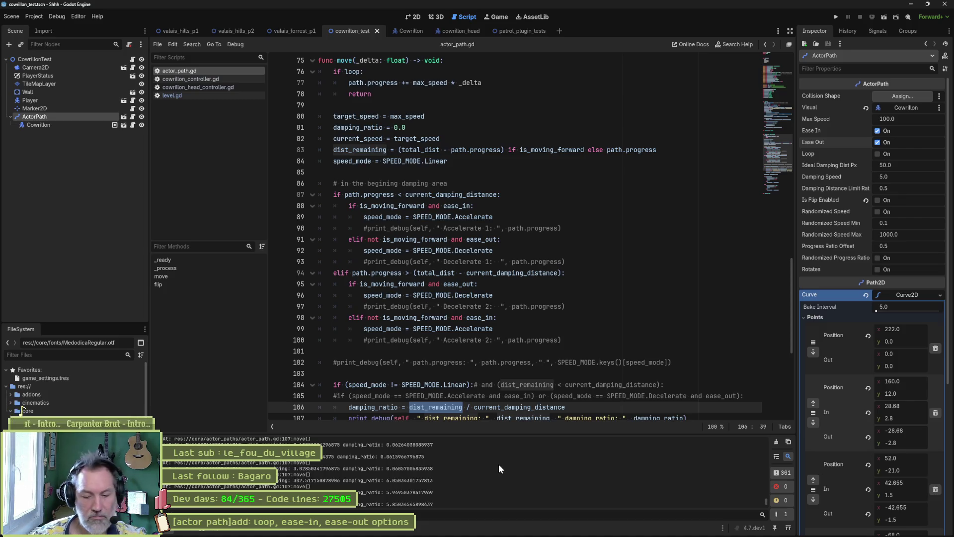
key("F6")
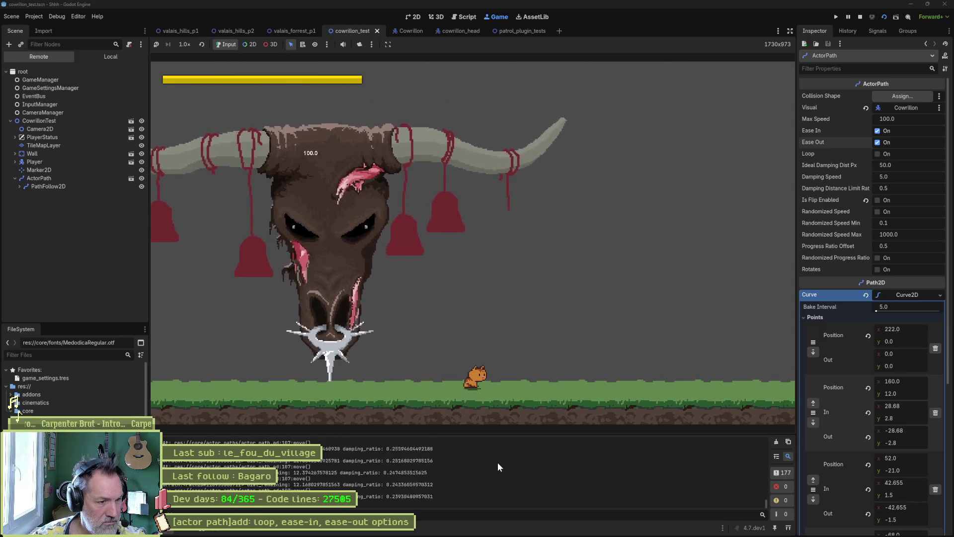
key("F8")
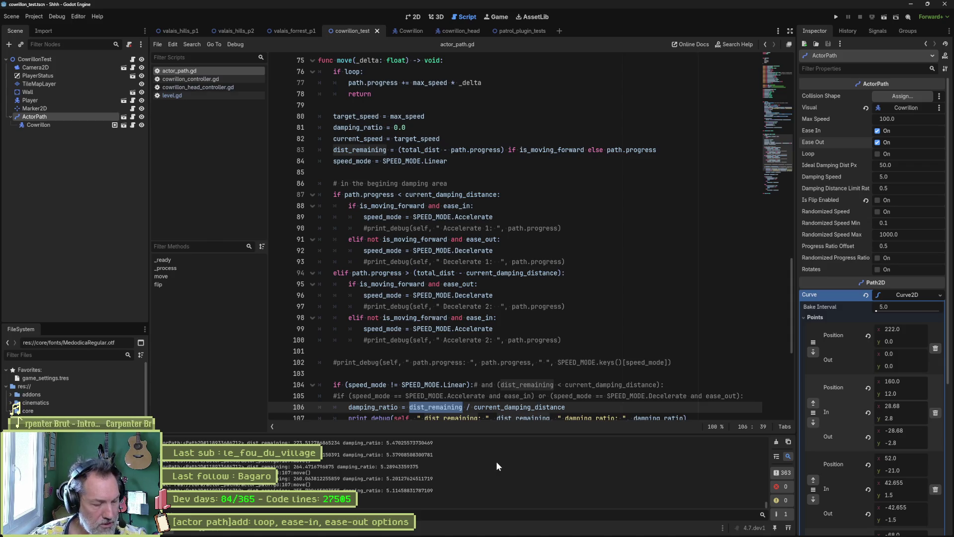
left_click(417, 17)
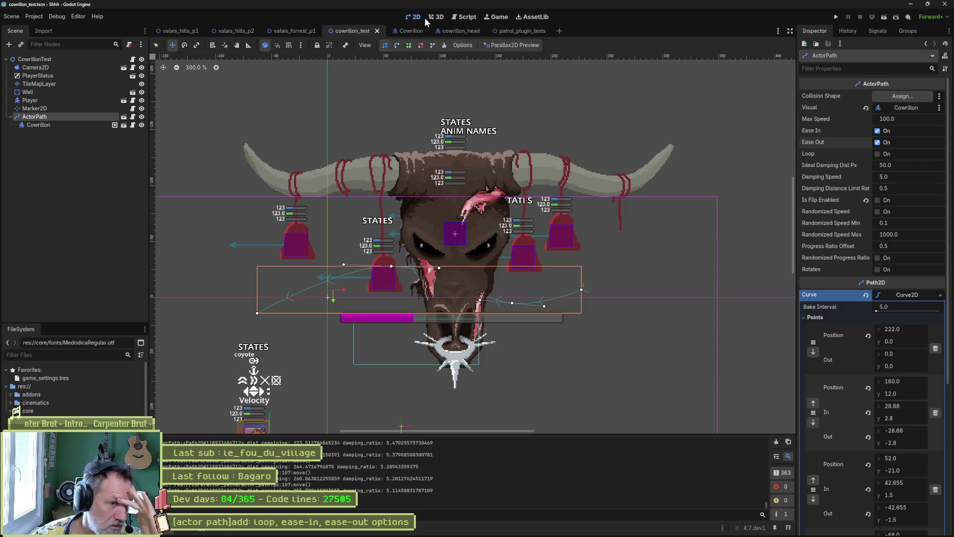
left_click(466, 18)
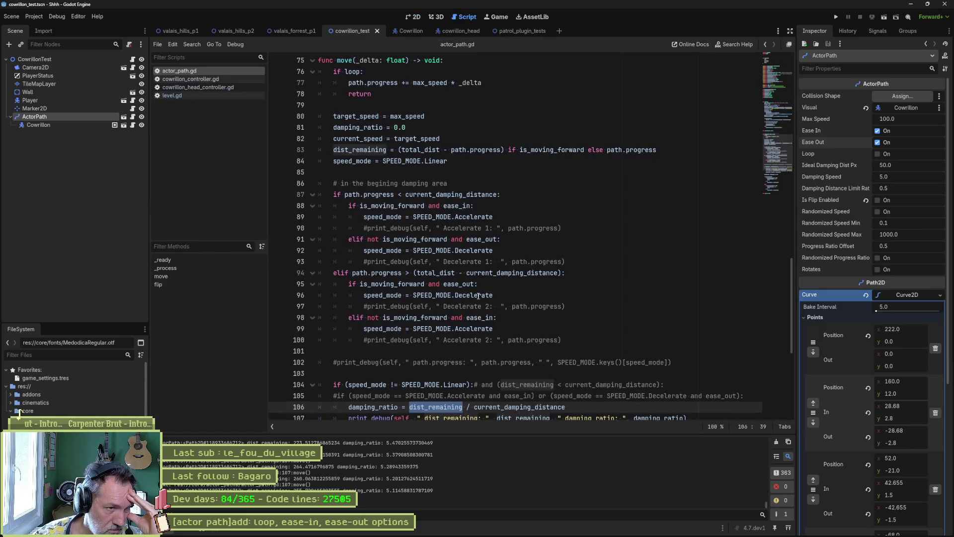
scroll(475, 294, "up", 2)
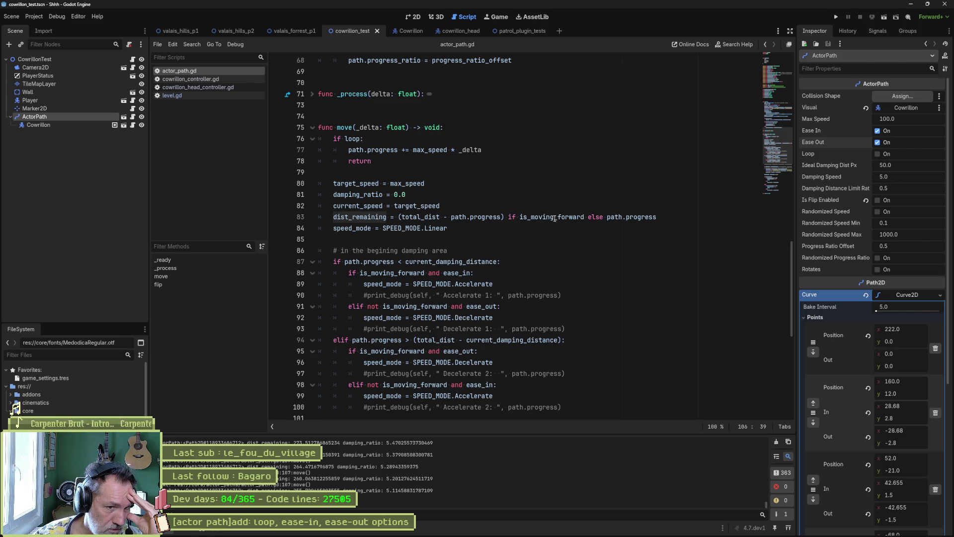
- Duplicate the dist_remaining line, comment out the original, and switch to the 2D view
left_click(607, 217)
left_click_drag(607, 217, 657, 217)
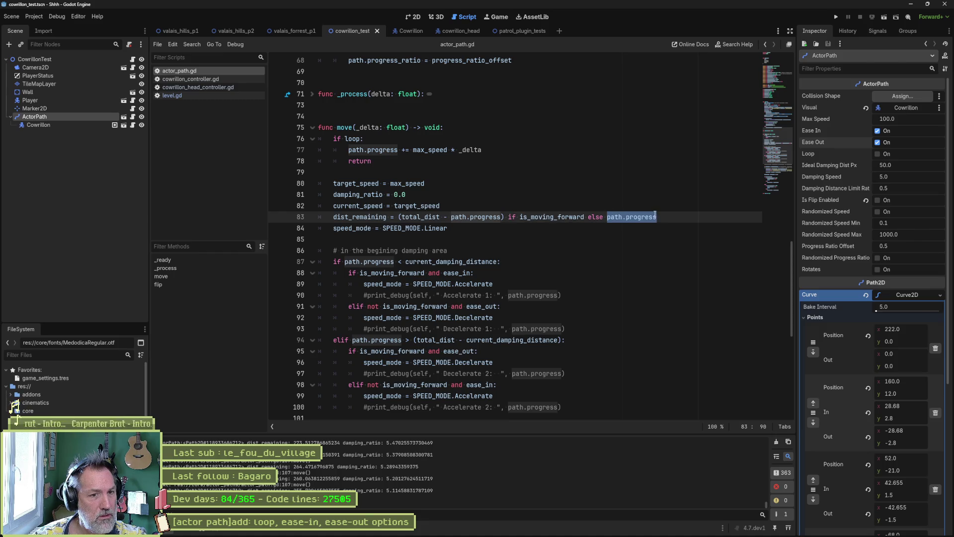
triple_click(391, 217)
key("ctrl+shift+d")
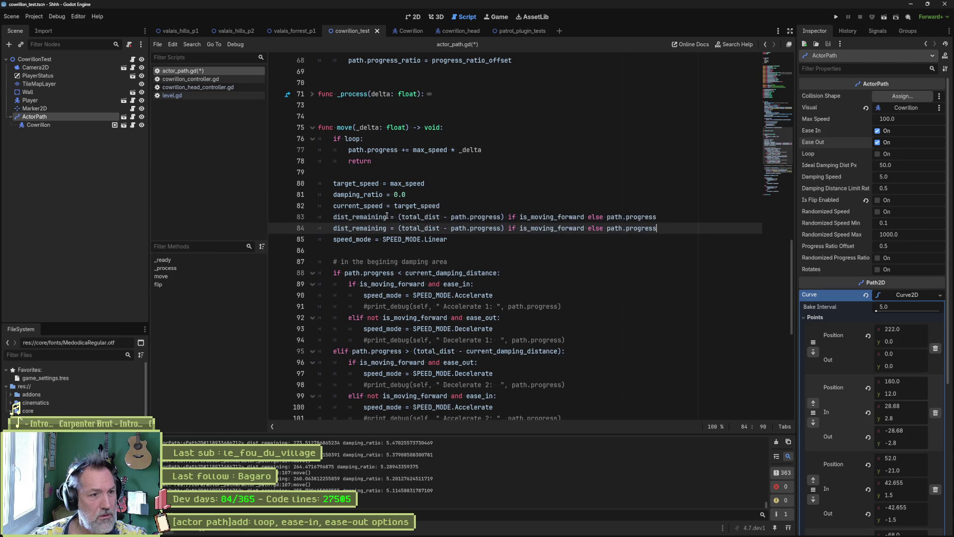
key("Up")
key("ctrl+k")
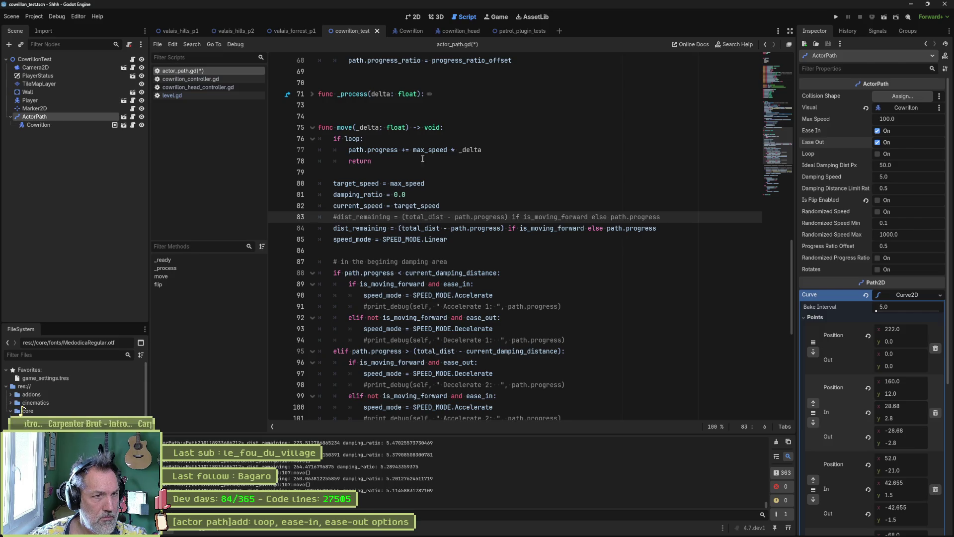
left_click(409, 16)
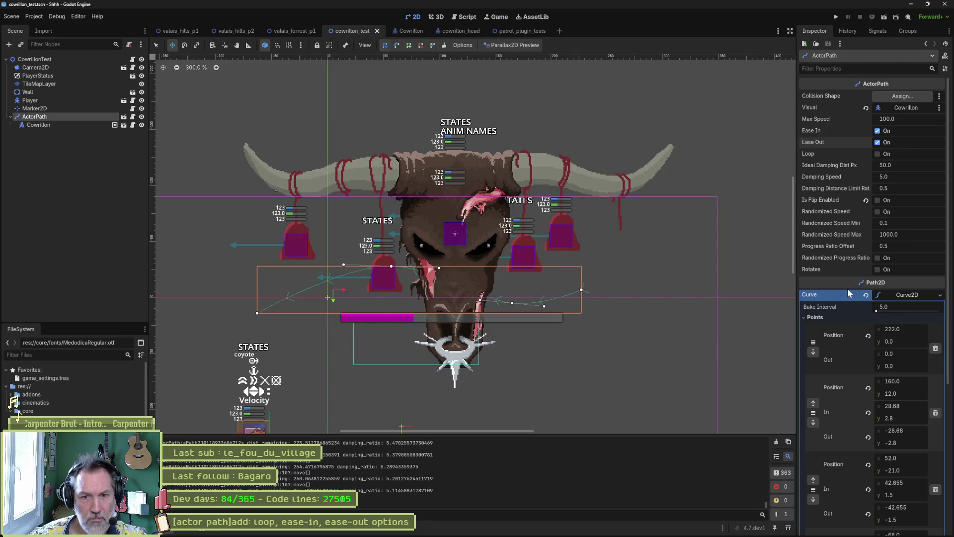
- Check the Cowrillon node's properties, then reselect the ActorPath node
scroll(836, 298, "down", 5)
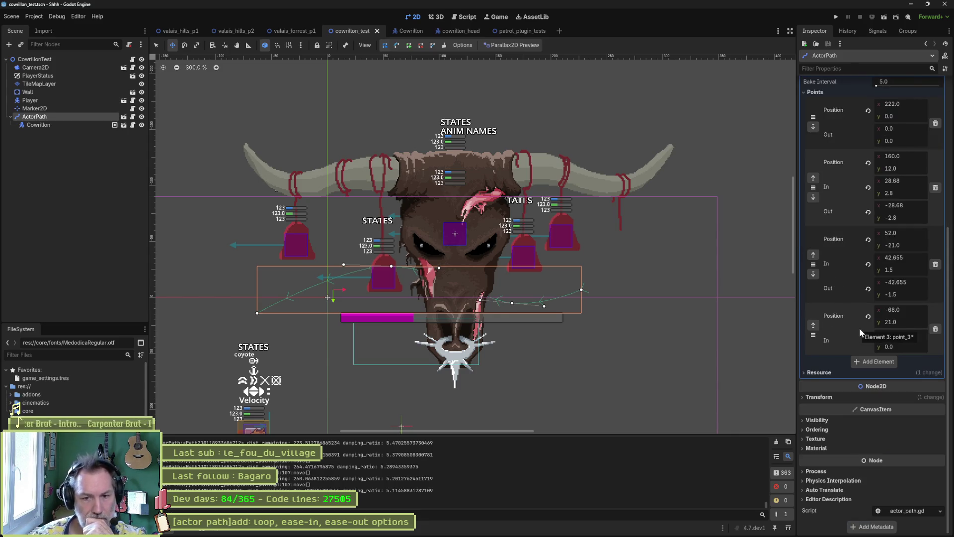
scroll(831, 386, "up", 5)
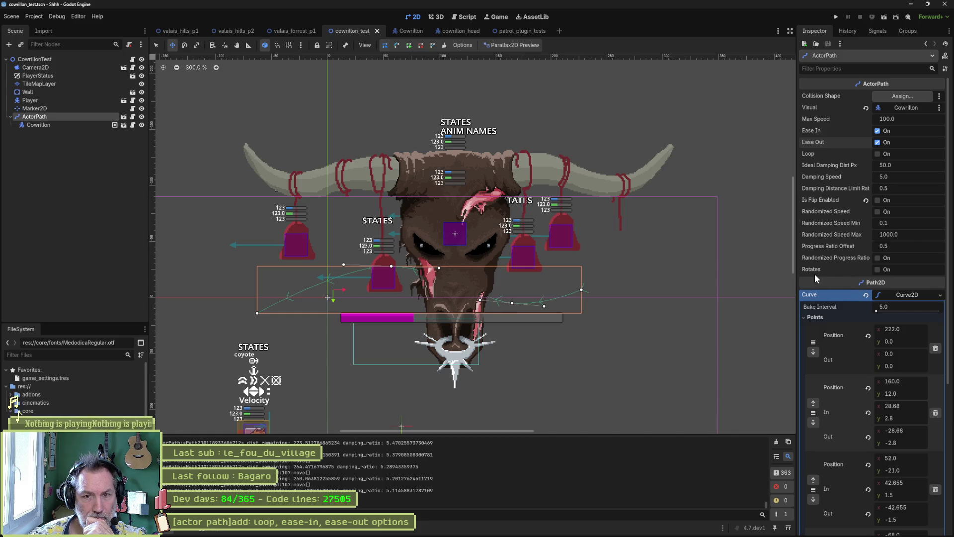
left_click(44, 126)
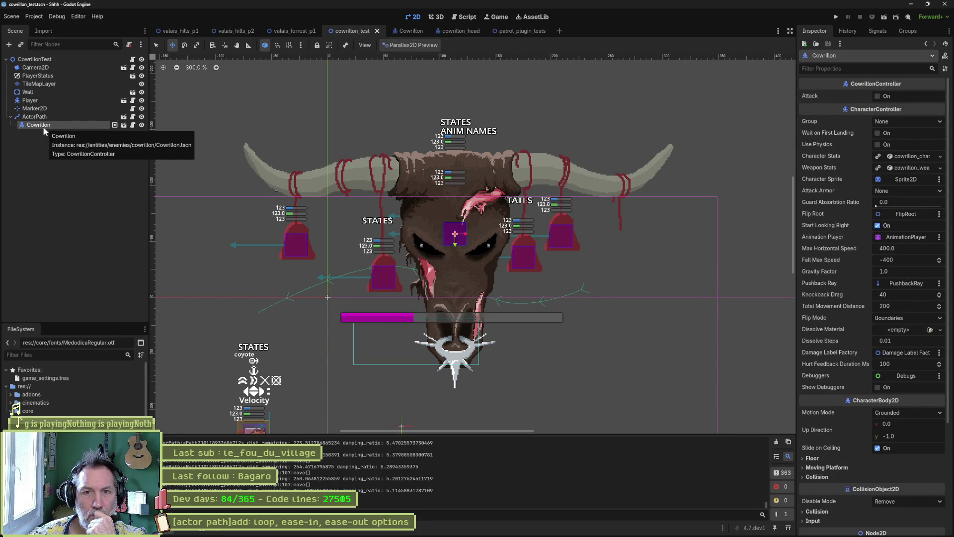
left_click(34, 116)
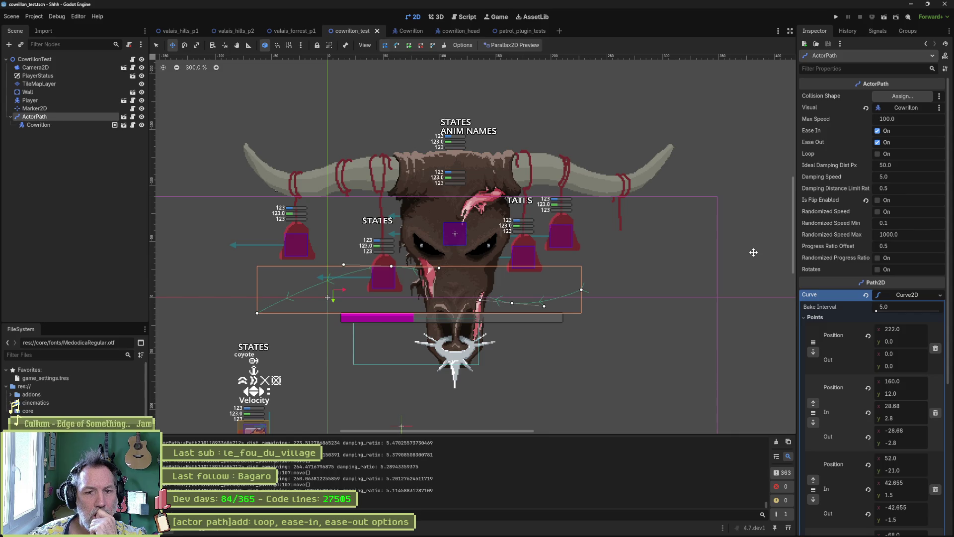
- Inspect ActorPath's Curve2D points and Transform sections, then return to actor_path.gd
scroll(836, 235, "down", 3)
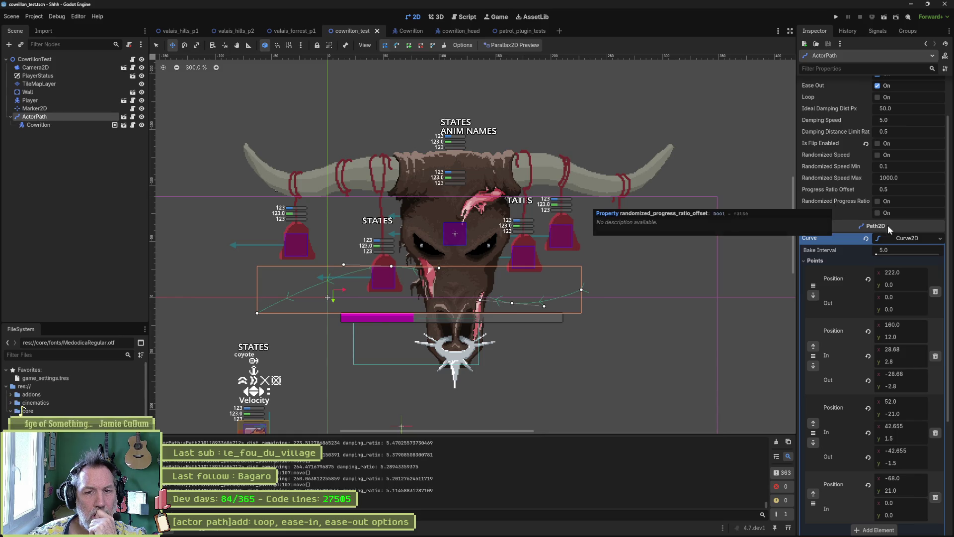
left_click(908, 238)
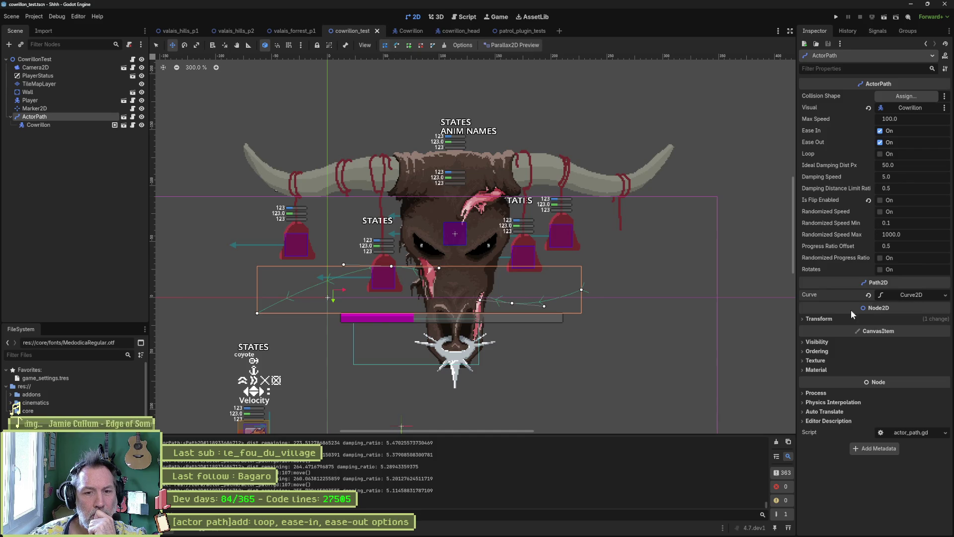
left_click(827, 318)
left_click(826, 317)
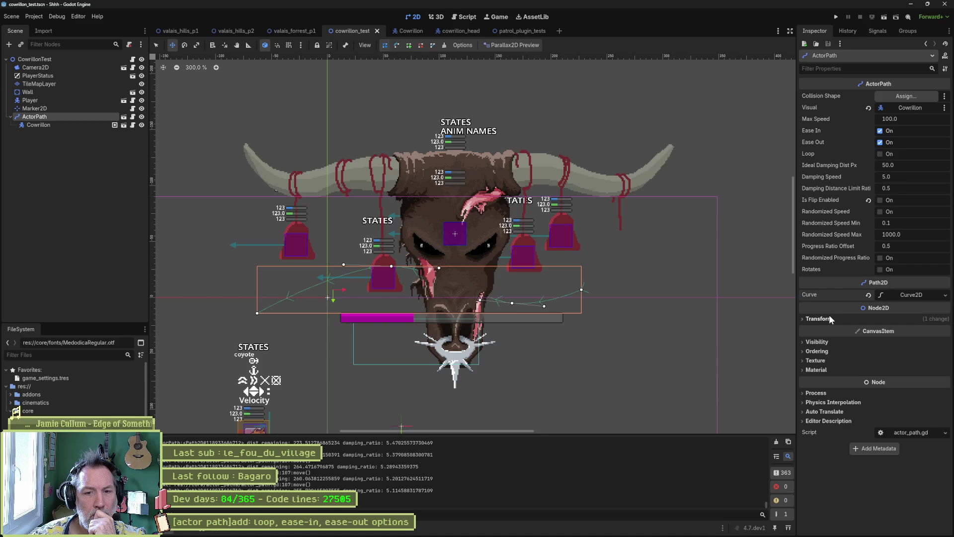
left_click(911, 294)
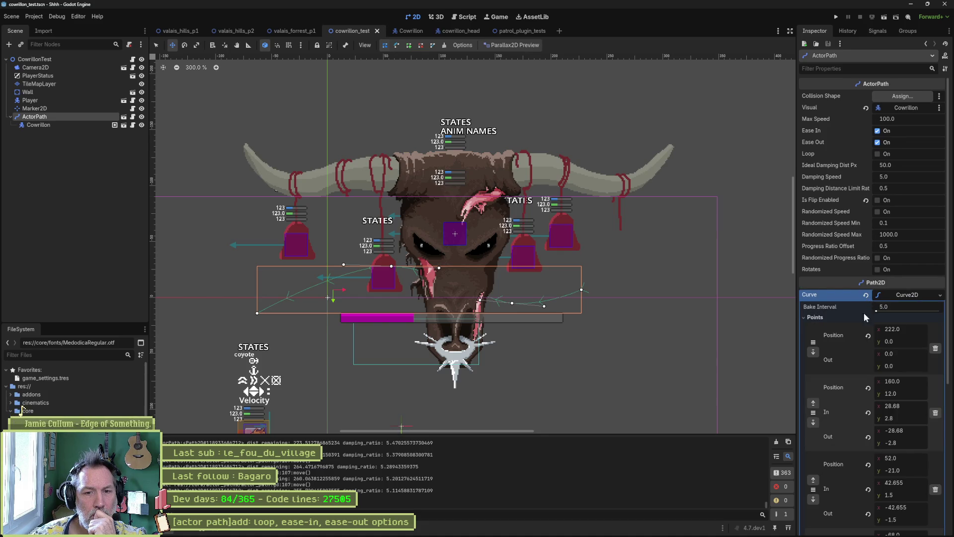
left_click(810, 317)
left_click(814, 326)
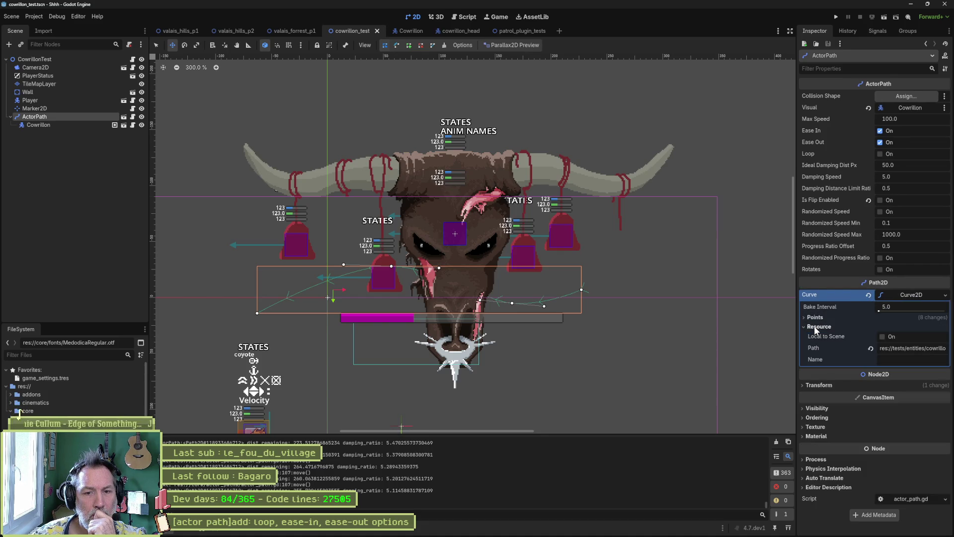
left_click(814, 326)
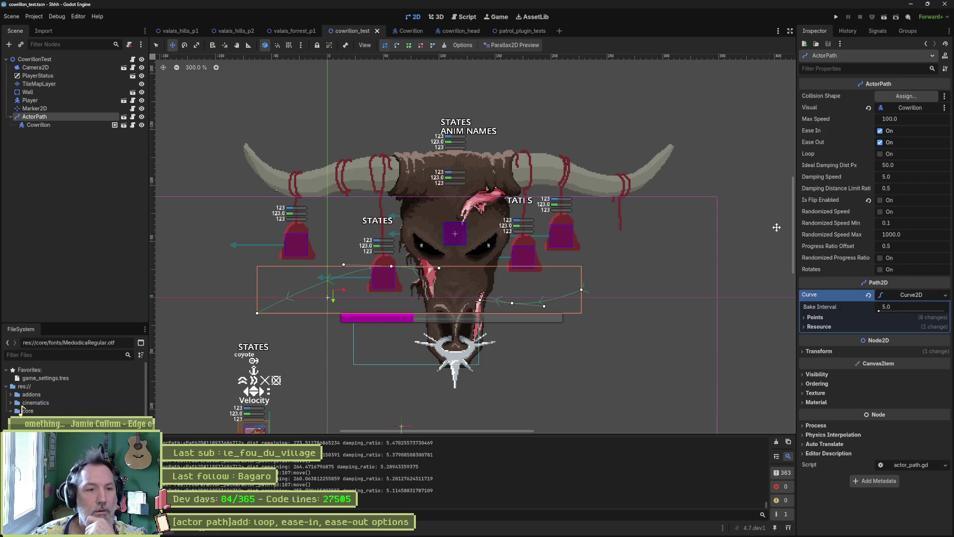
left_click(465, 17)
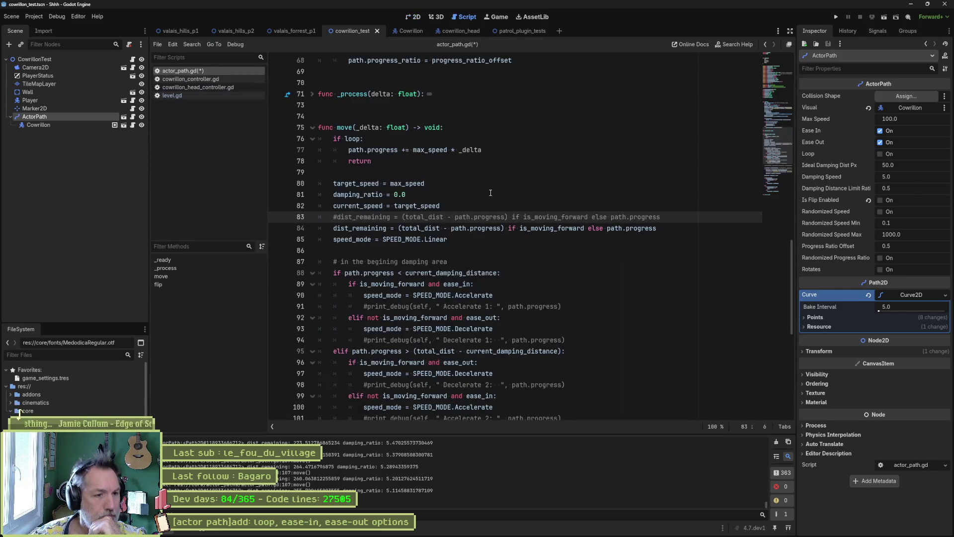
- Add print_debug(self, " path.progress: ", path.progress) after the current_speed assignment on line 82
left_click(465, 206)
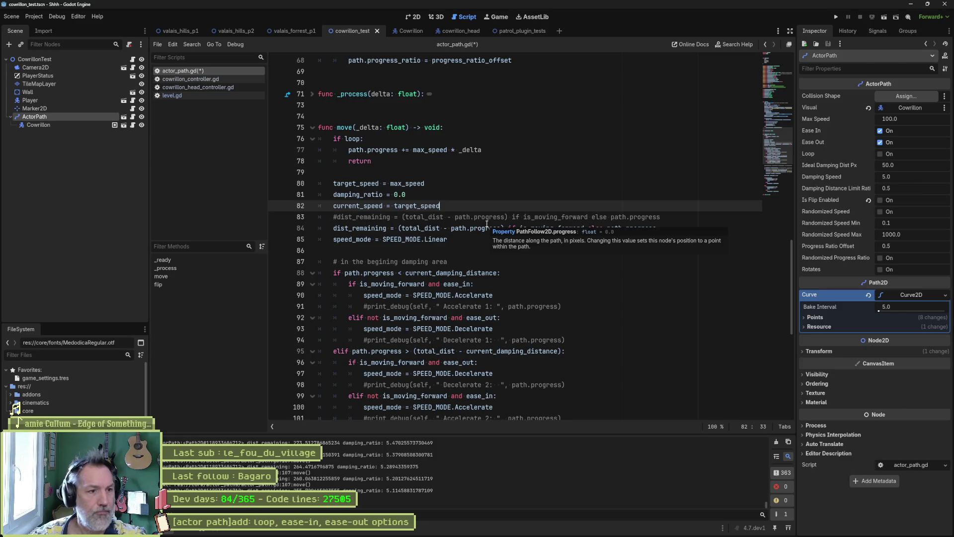
key("Return")
type("print_debug")
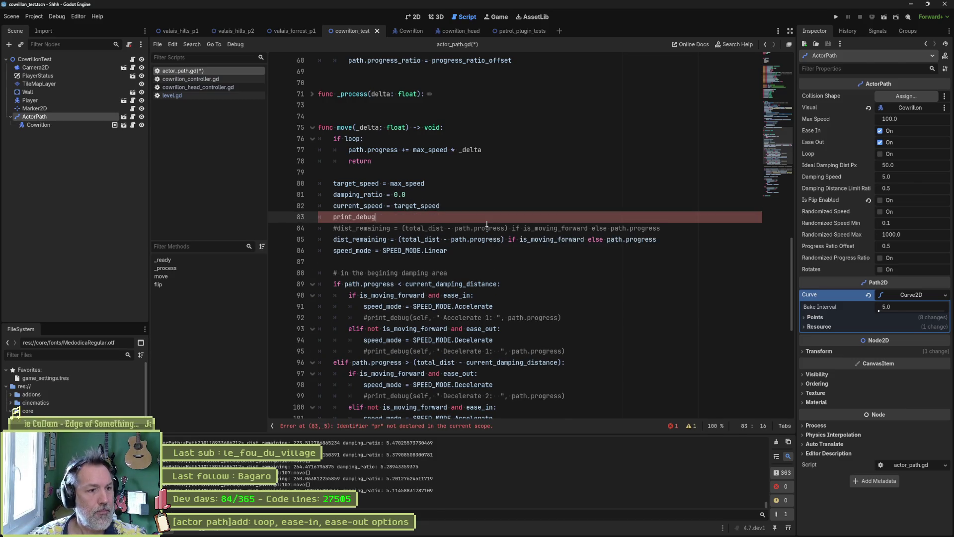
type("(self, \" ")
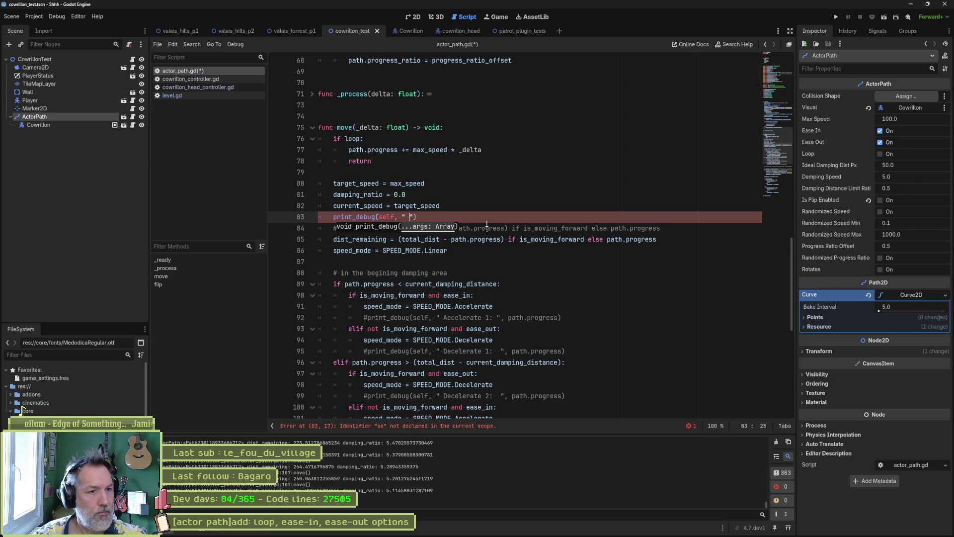
type("path.progress: ")
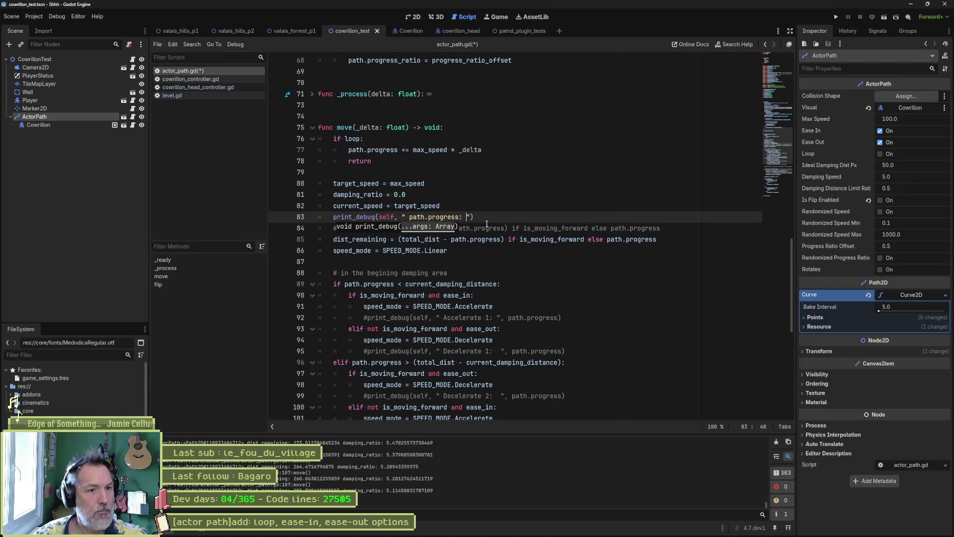
type("\", path.progress")
left_click(521, 283)
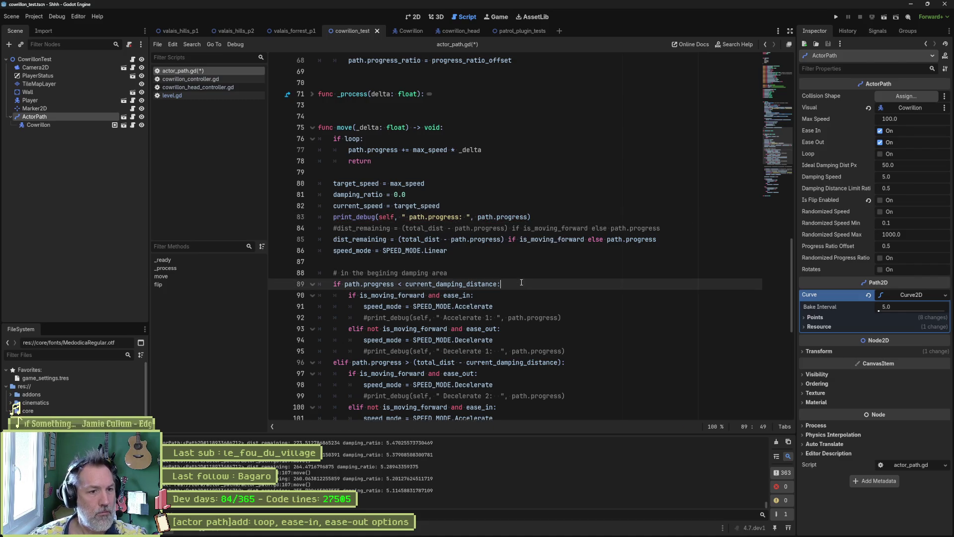
- Run the scene with F6 to check the path.progress output, then stop it and revisit that line
key("F6")
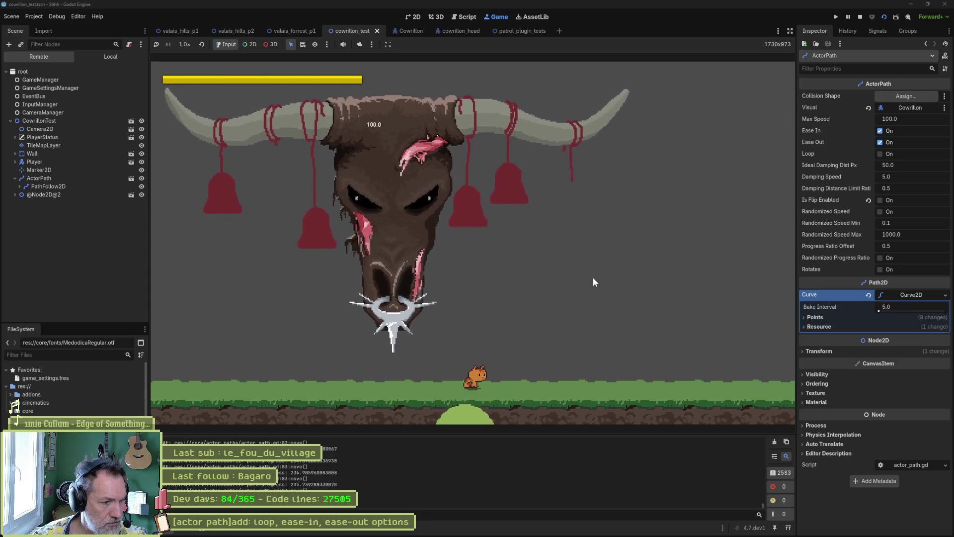
key("F8")
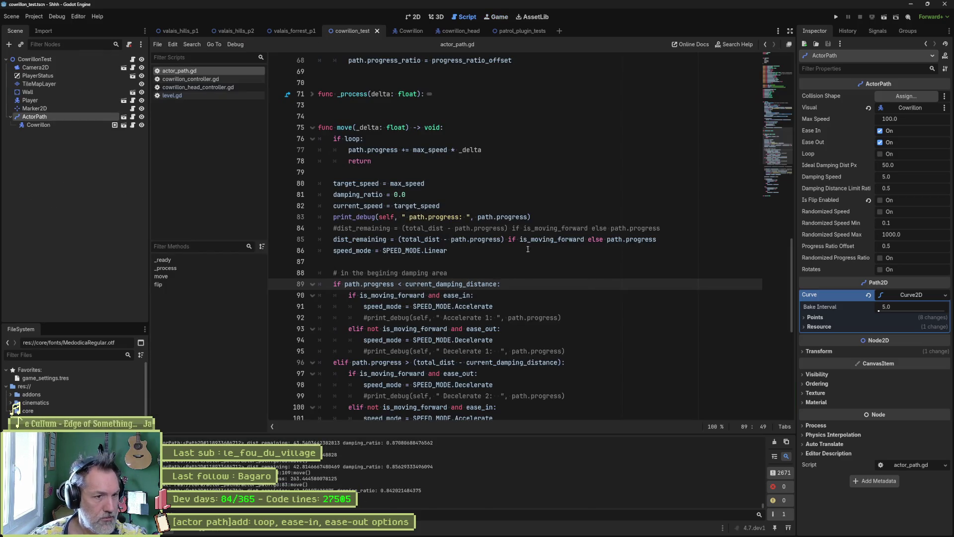
mouse_move(524, 217)
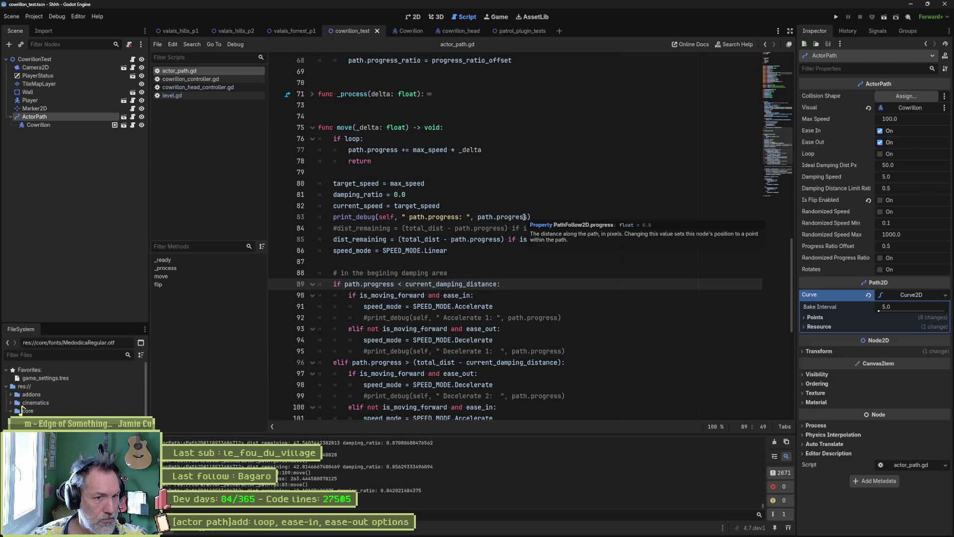
left_click(524, 217)
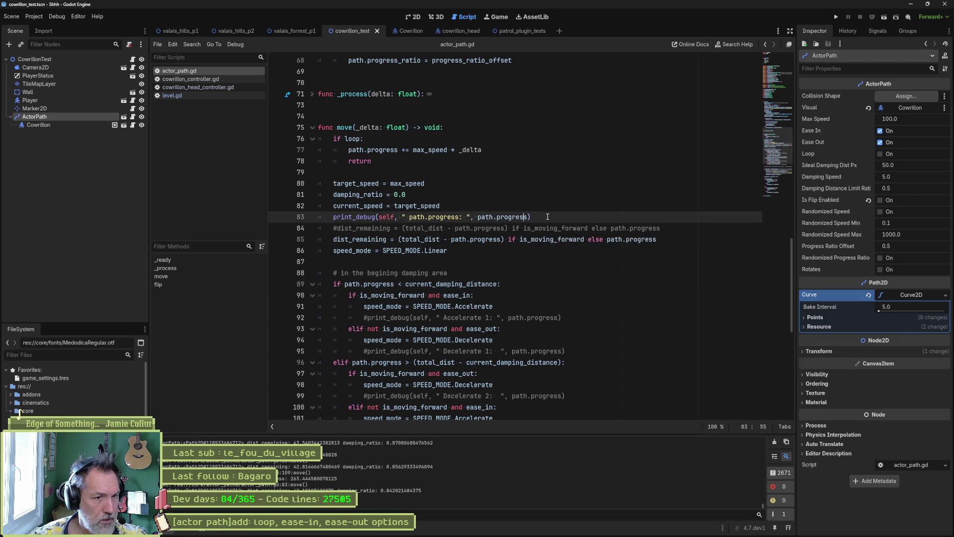
- Delete the path.progress print and start a print_debug(self, line below dist_remaining
key("ctrl+shift+k")
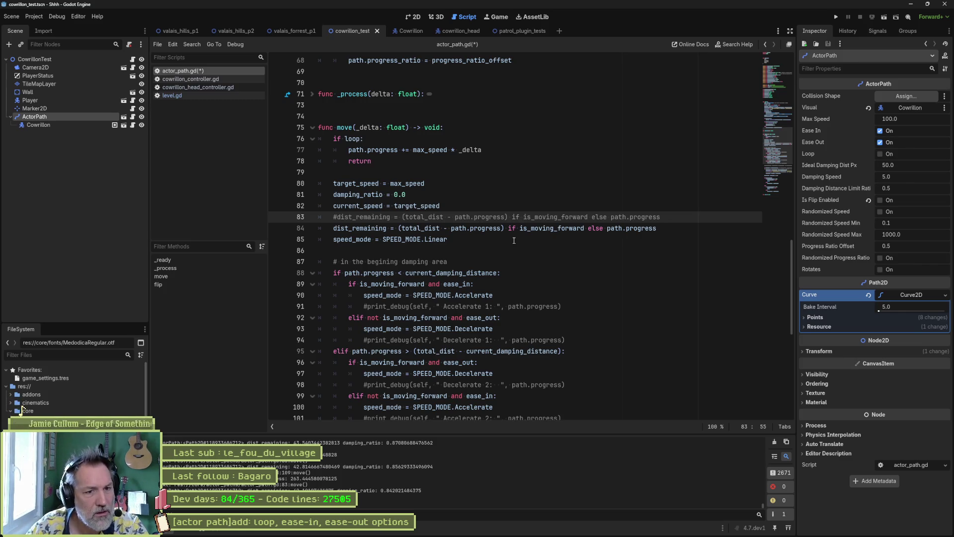
left_click(671, 228)
key("Return")
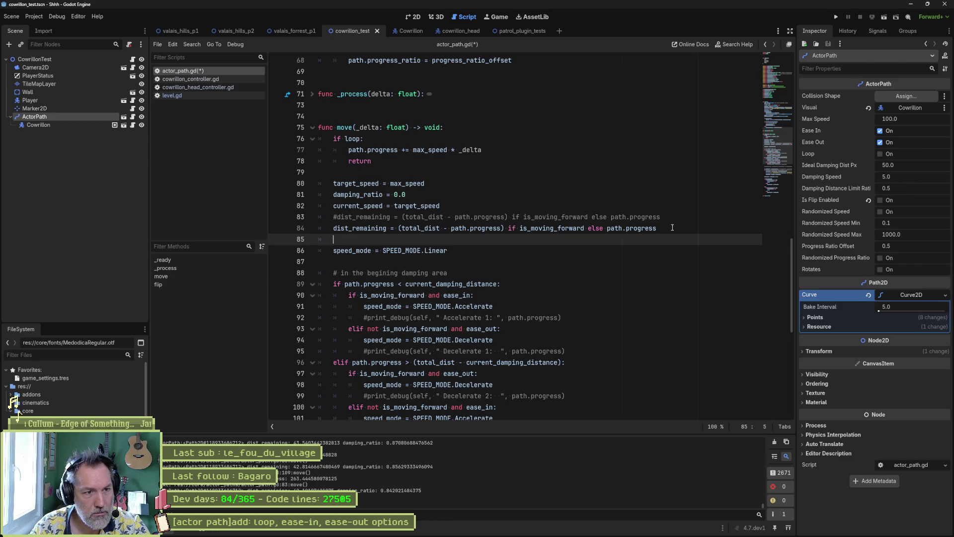
type("print")
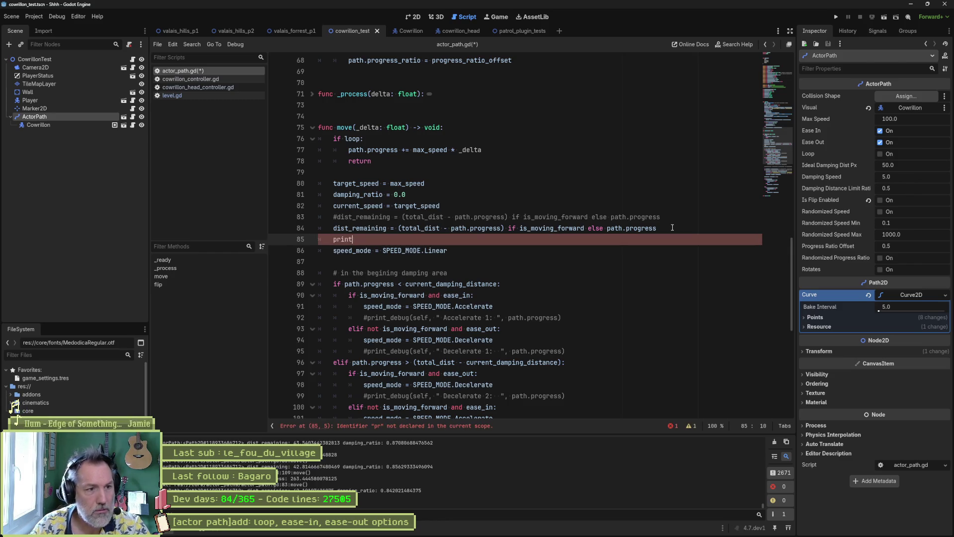
type("_debug(self,")
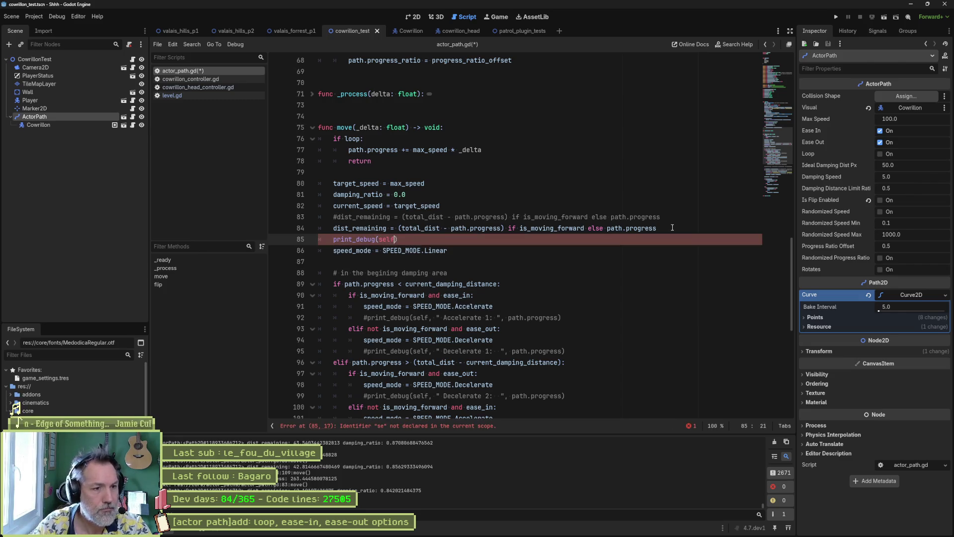
- Complete it as print_debug(self, "dist_remaining: ", dist_remaining) and run the scene
key("Up")
key("Home")
key("ctrl+shift+Right")
key("ctrl+c")
key("Down")
key("ctrl+Right")
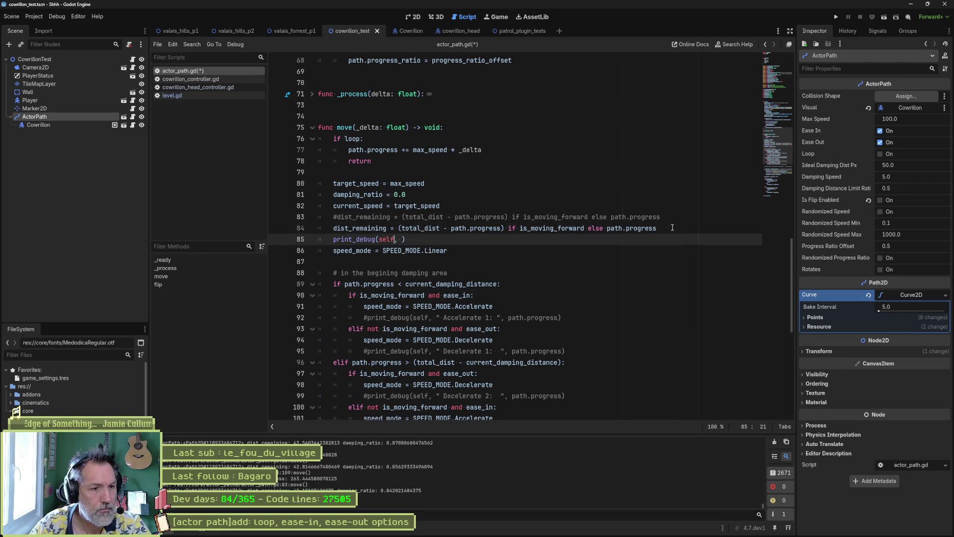
type("\"")
key("ctrl+v")
type(": \",")
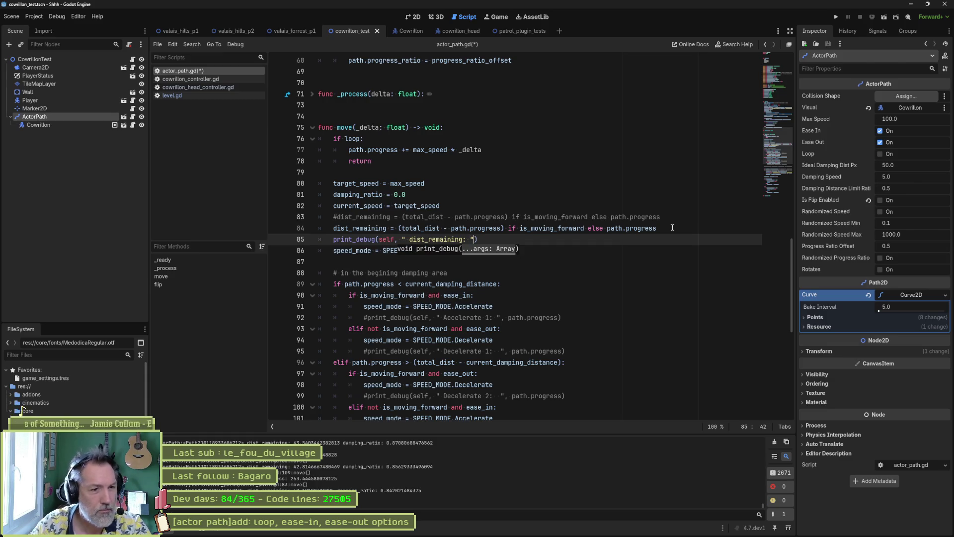
key("ctrl+v")
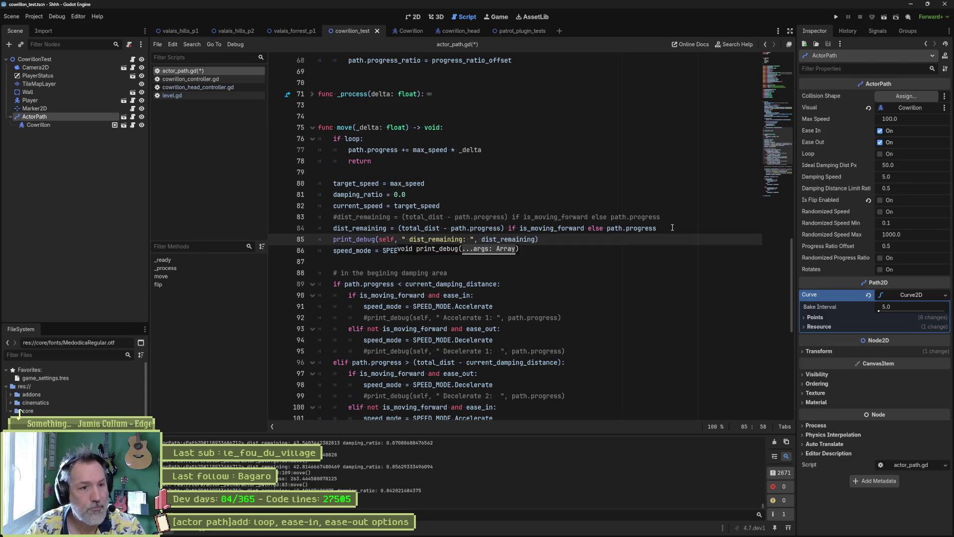
key("F6")
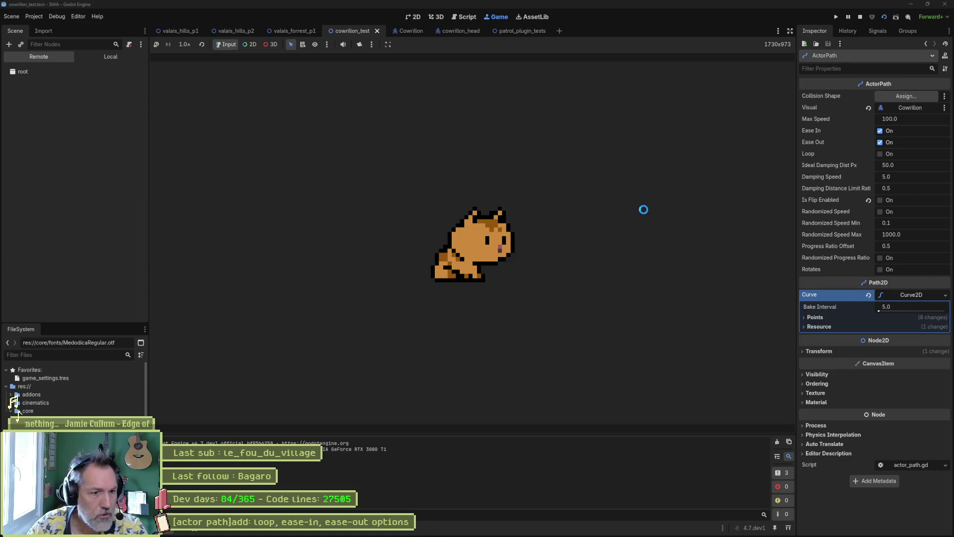
- Relaunch cowrillon_test, watch dist_remaining log near 258, then stop the game
key("F8")
key("F6")
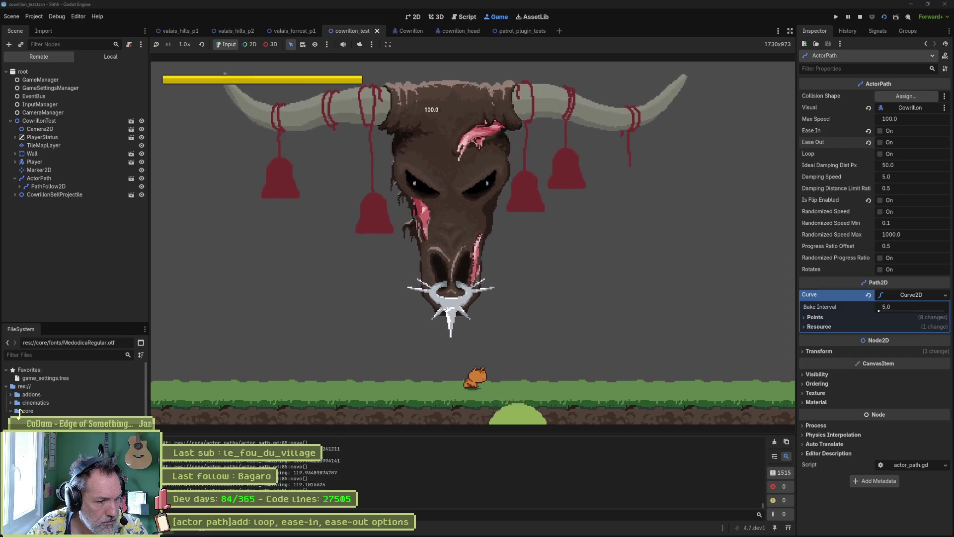
key("ctrl+F3")
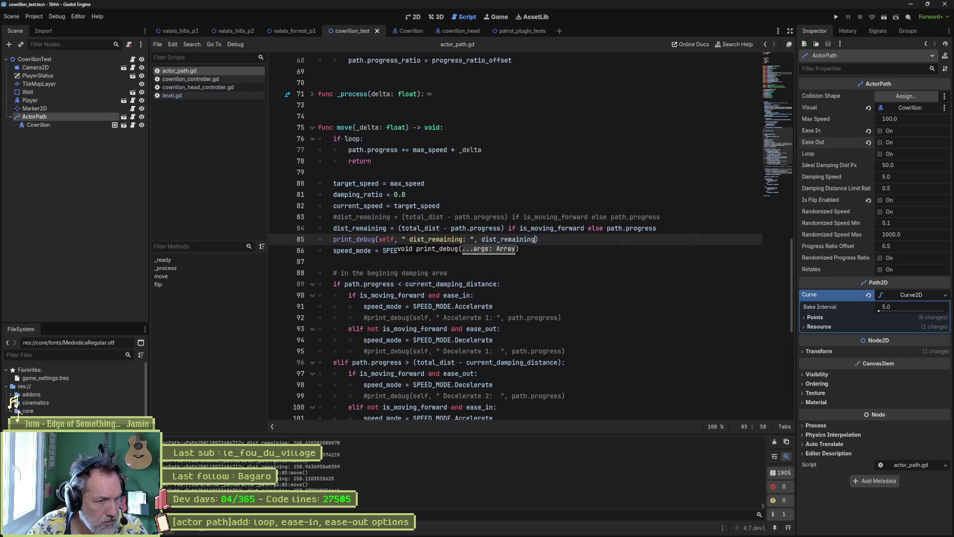
- Delete the commented #dist_remaining line and the dist_remaining print_debug line
left_click(387, 217)
key("ctrl+shift+k")
left_click(558, 228)
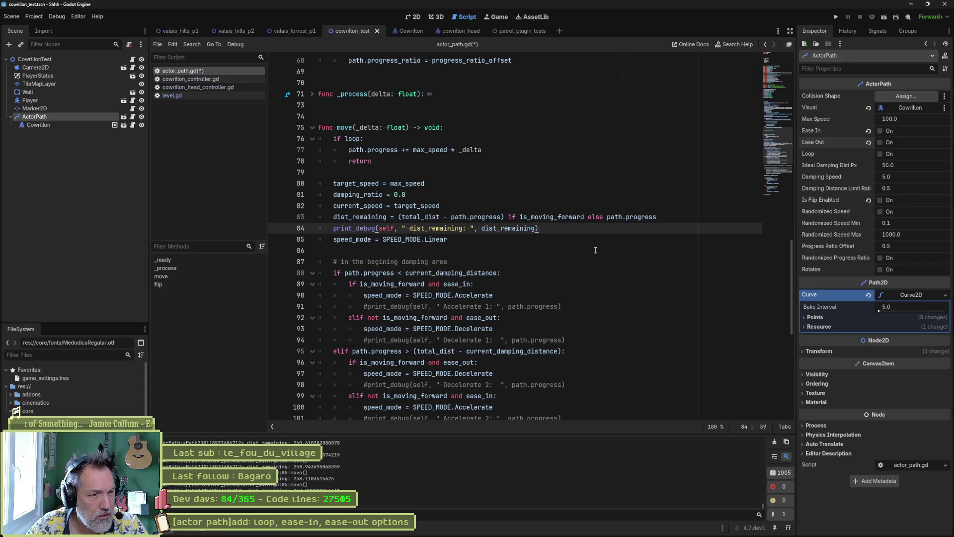
key("ctrl+shift+k")
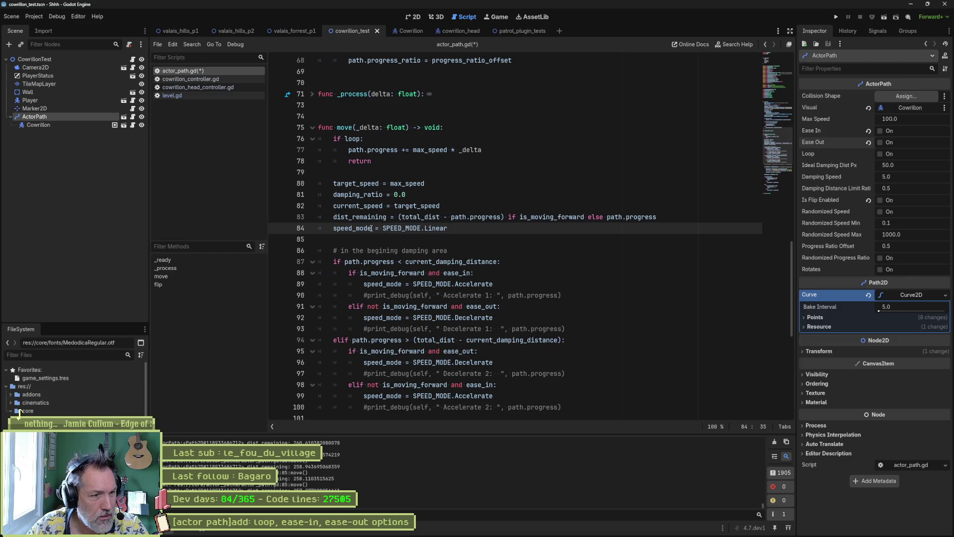
- Change the beginning-zone condition to if dist_remaining <= current_damping_distance:
double_click(368, 217)
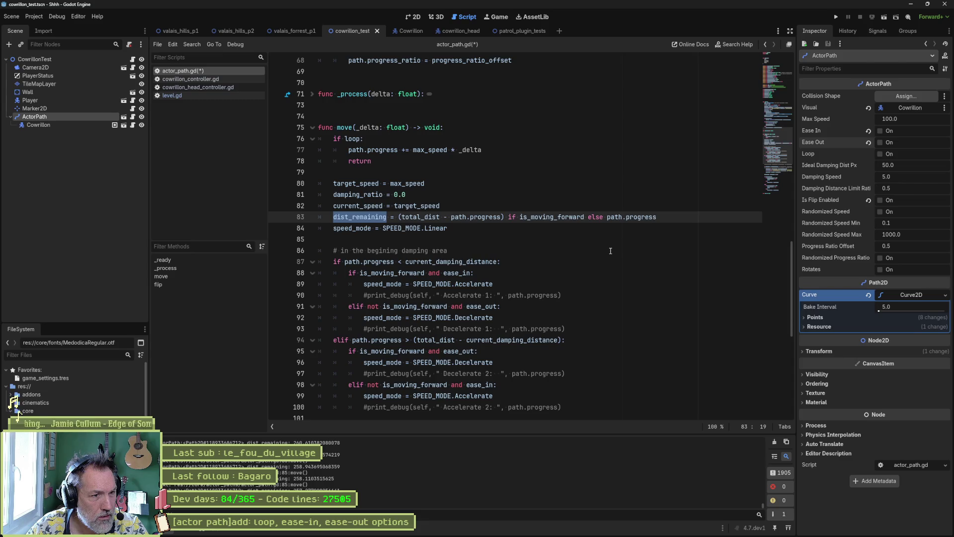
scroll(610, 251, "down", 2)
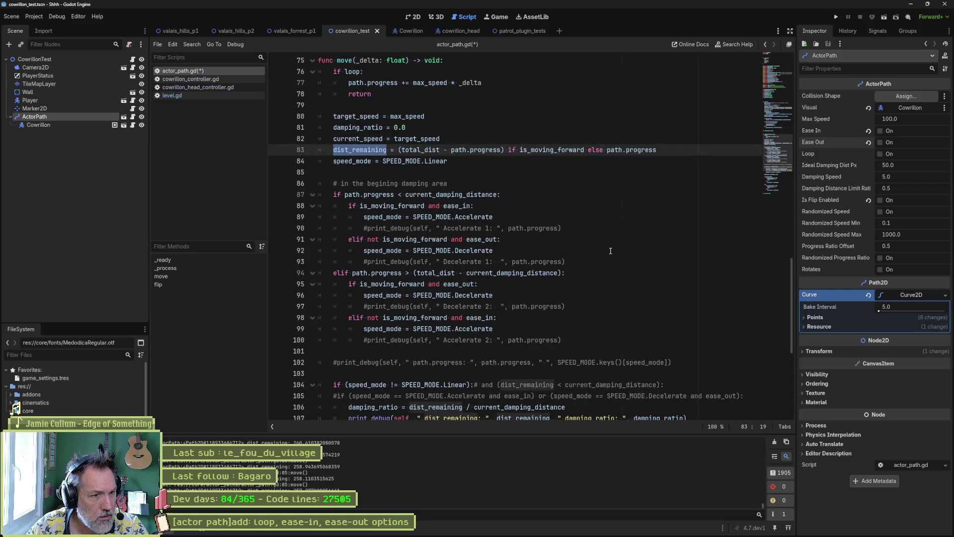
scroll(610, 251, "up", 1)
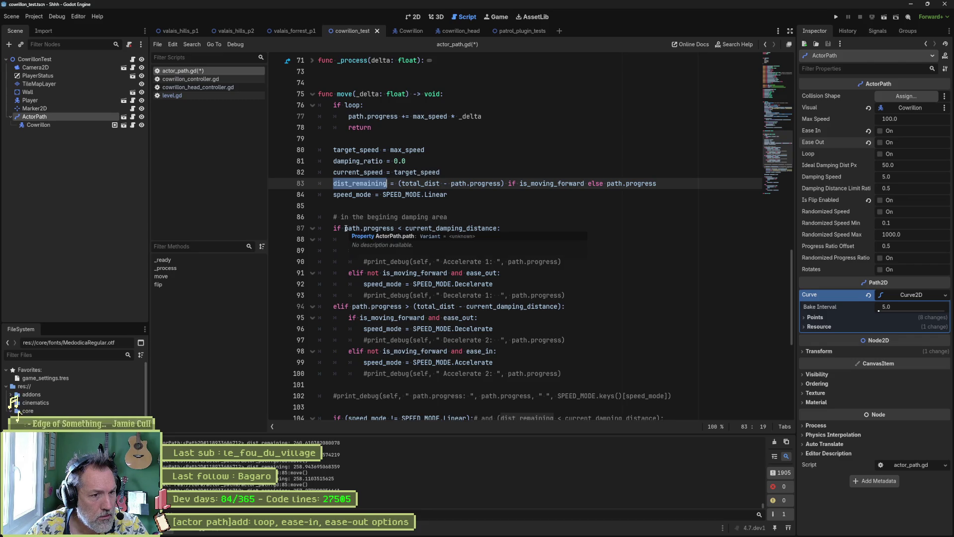
left_click_drag(345, 228, 396, 228)
key("ctrl+v")
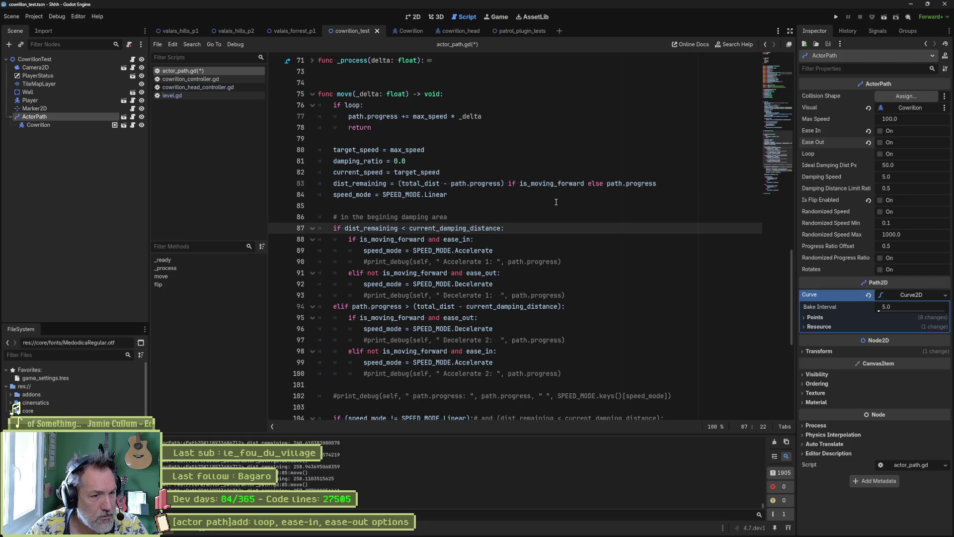
left_click(407, 228)
type("=")
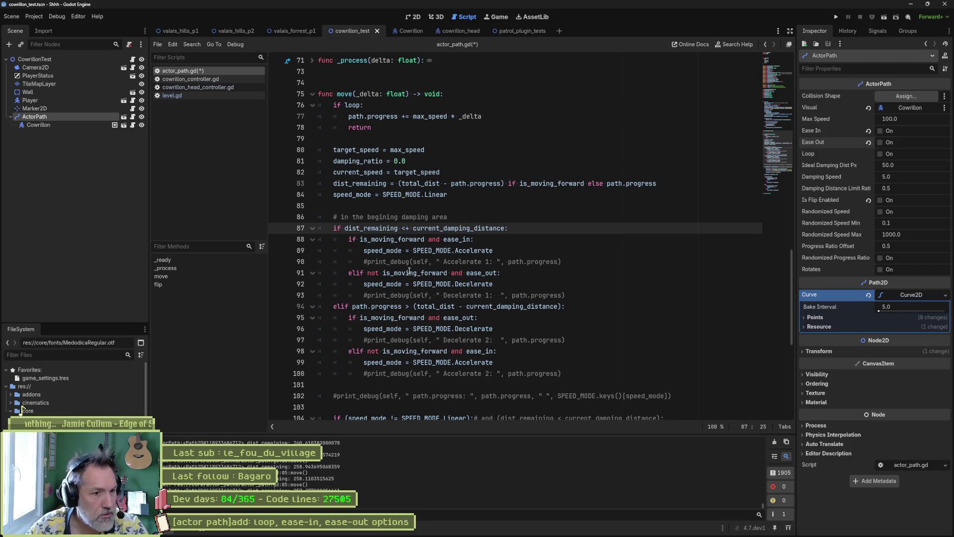
key("ctrl+space")
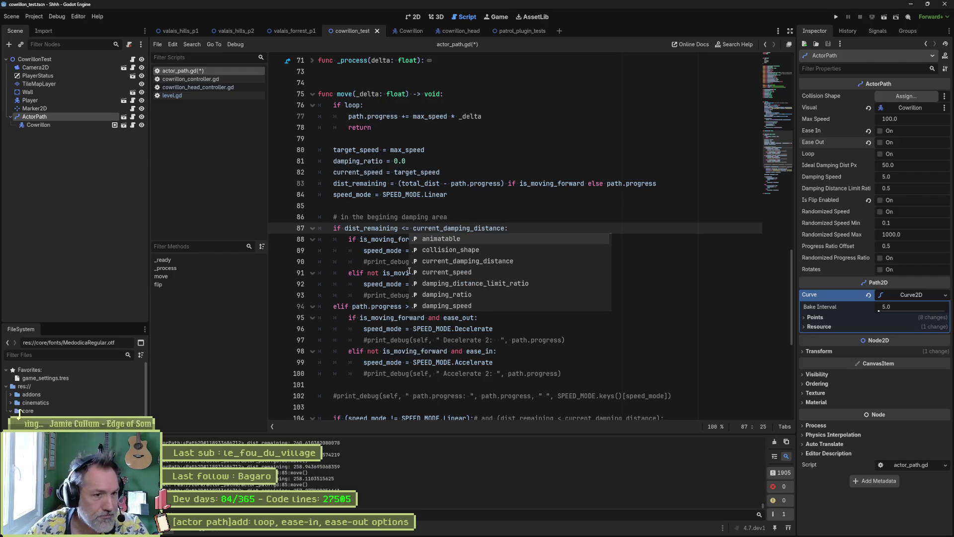
left_click(386, 295)
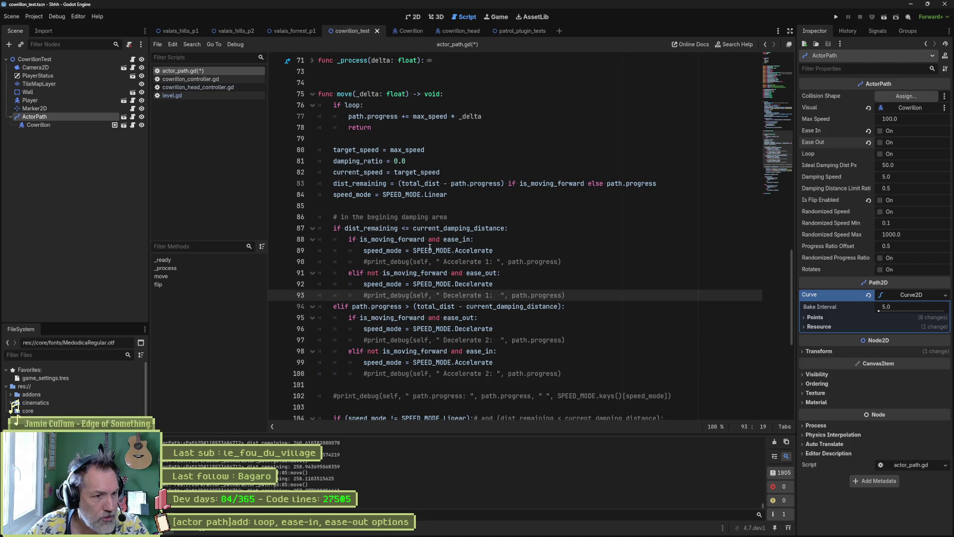
- Comment out the end-zone elif block on lines 94–99 with Ctrl+K
left_click(408, 283)
left_click_drag(480, 306, 487, 362)
key("ctrl+k")
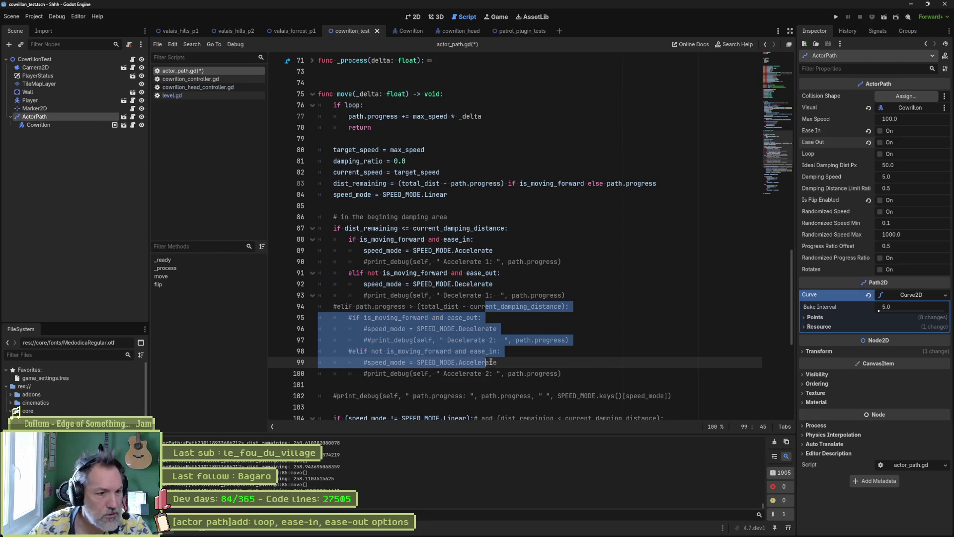
left_click(539, 238)
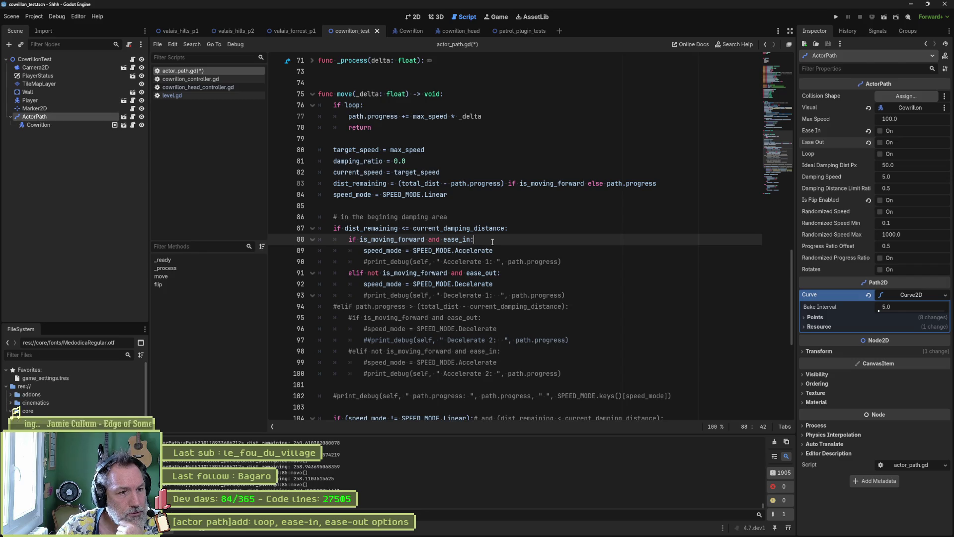
double_click(386, 228)
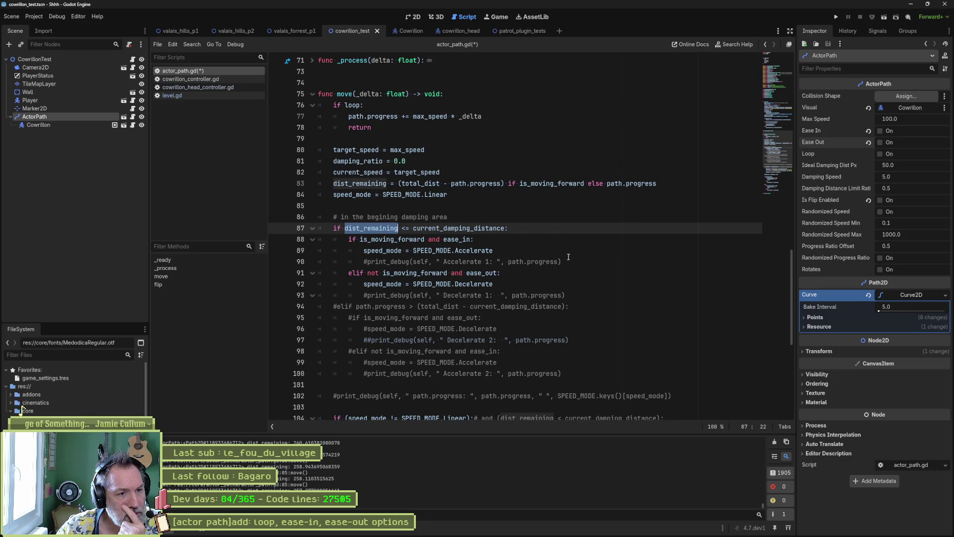
double_click(417, 238)
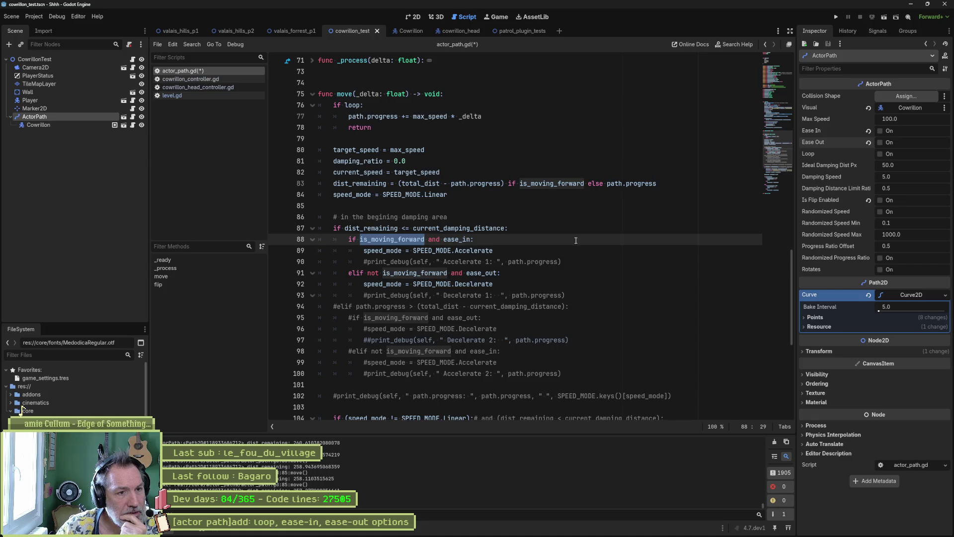
left_click_drag(449, 195, 328, 194)
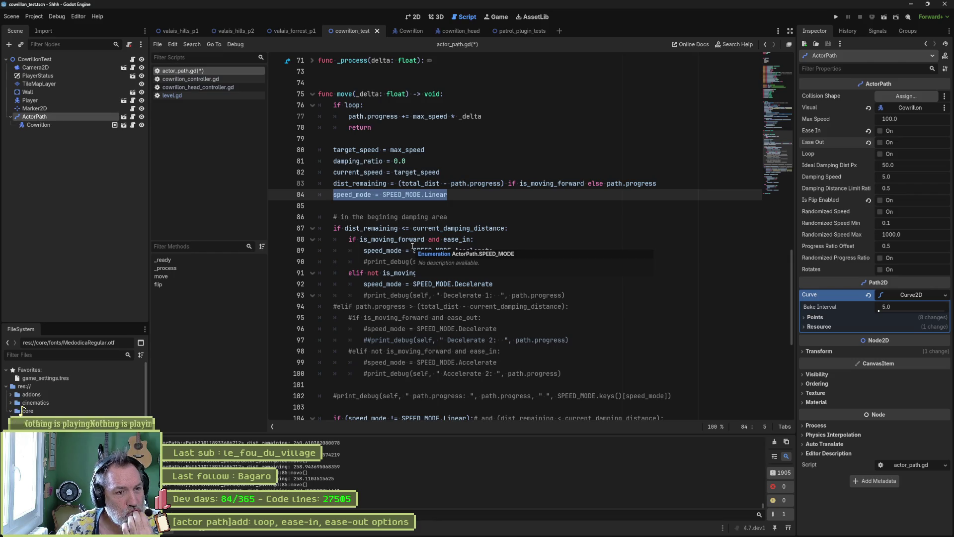
double_click(371, 228)
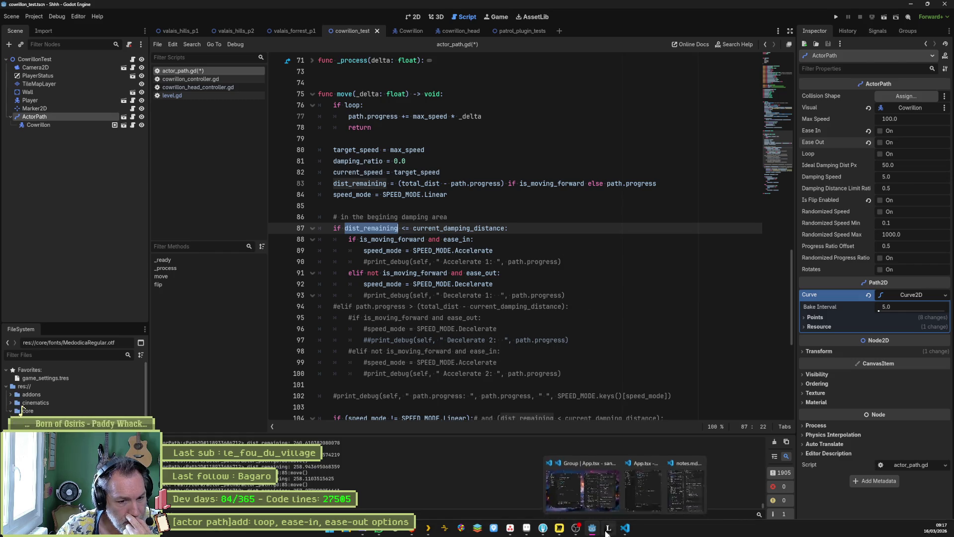
- In Leonardo's path progress diagram, hide Layer 3 with the blue damping-zone circles
left_click(625, 529)
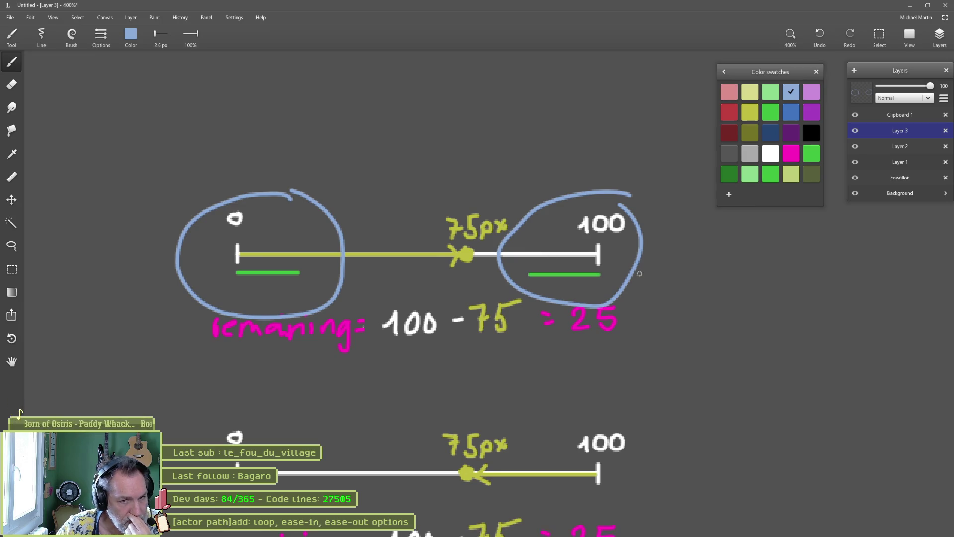
left_click(854, 130)
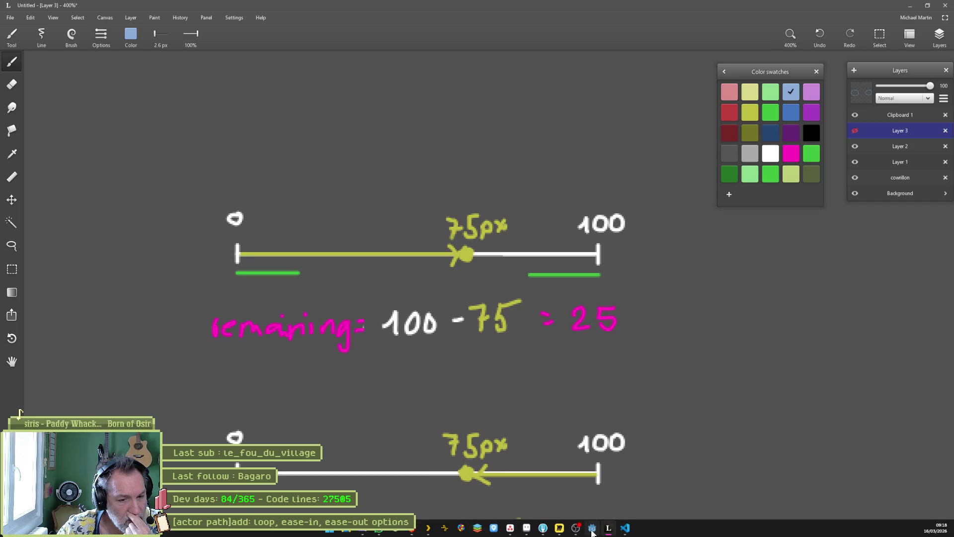
- Back in actor_path.gd, remove the unfinished 'and di' clause from the damping condition
mouse_move(592, 530)
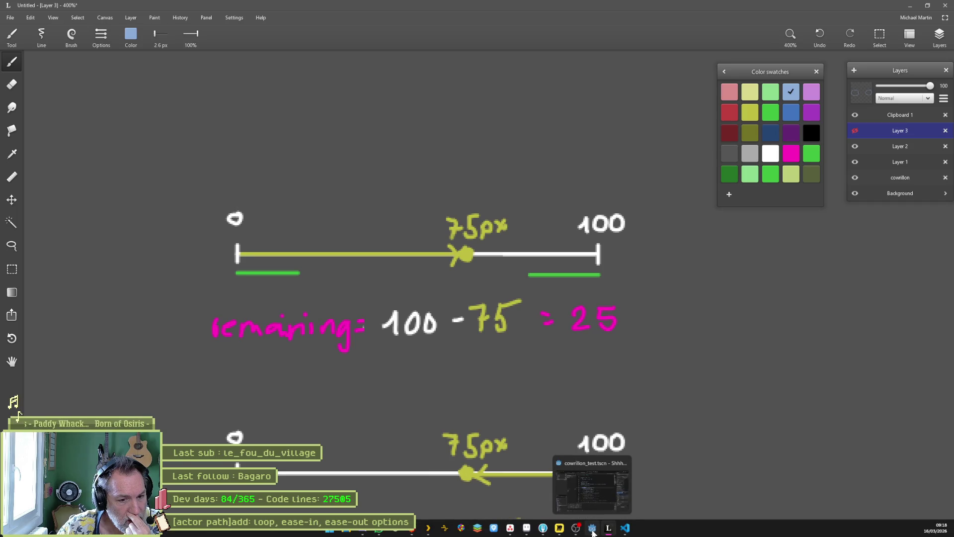
left_click(592, 530)
left_click(505, 228)
type("and di:")
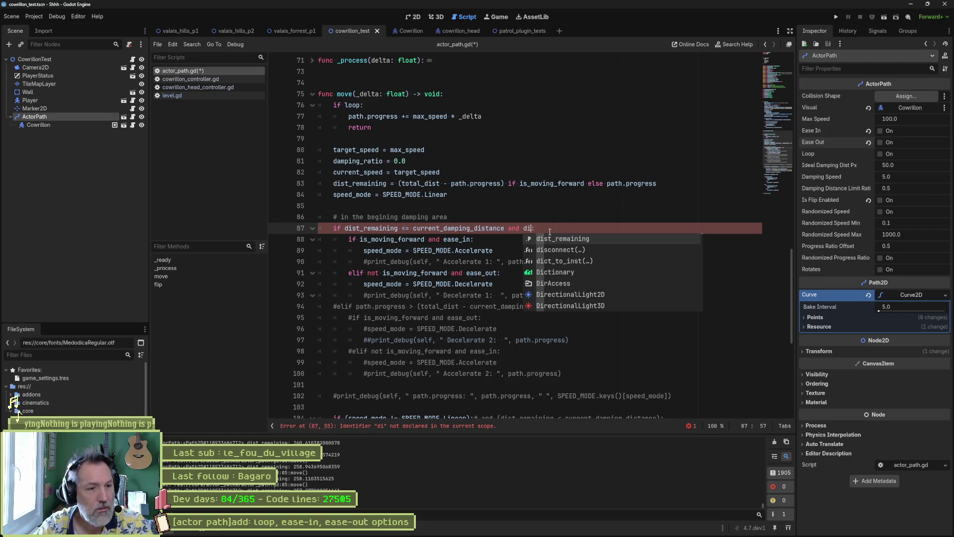
left_click(415, 297)
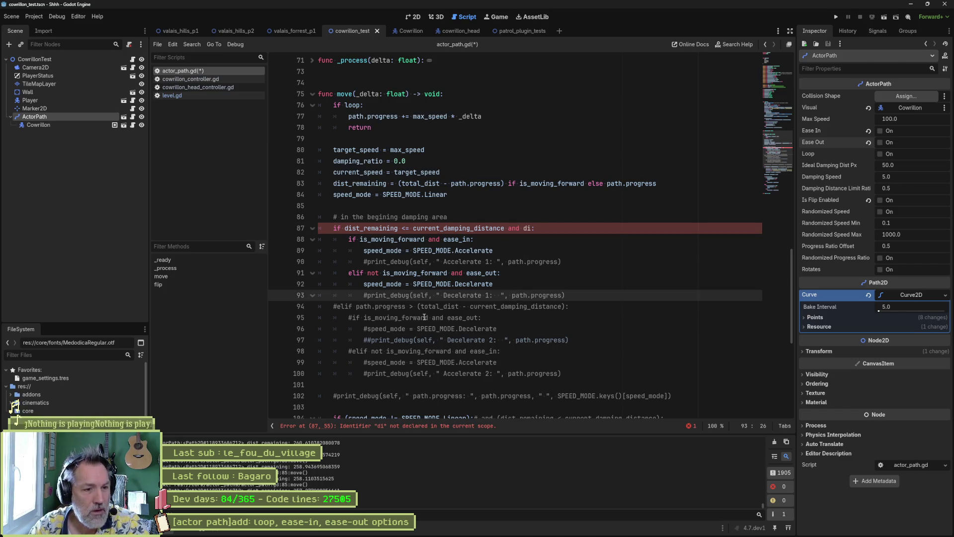
left_click(345, 229)
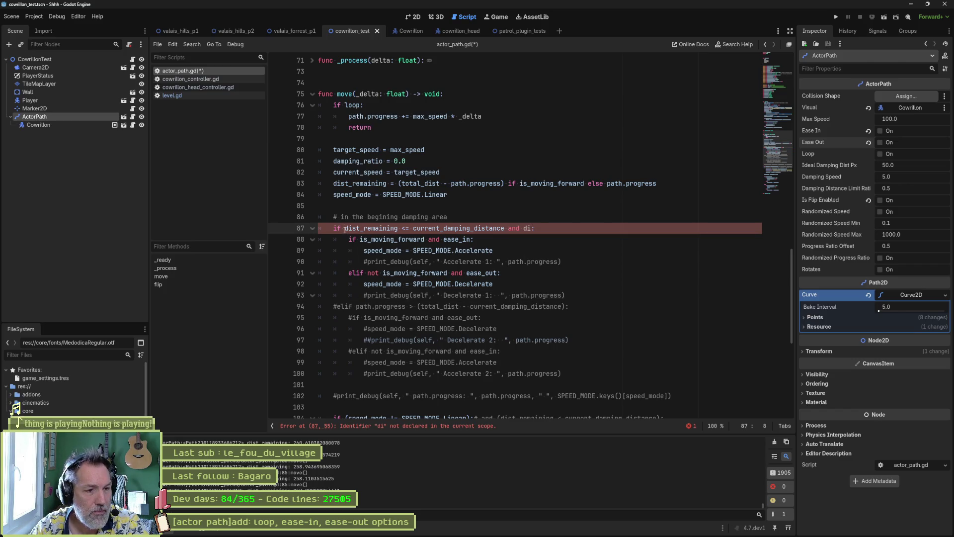
double_click(455, 230)
key("Right")
key("Delete")
key("Delete")
key("Delete")
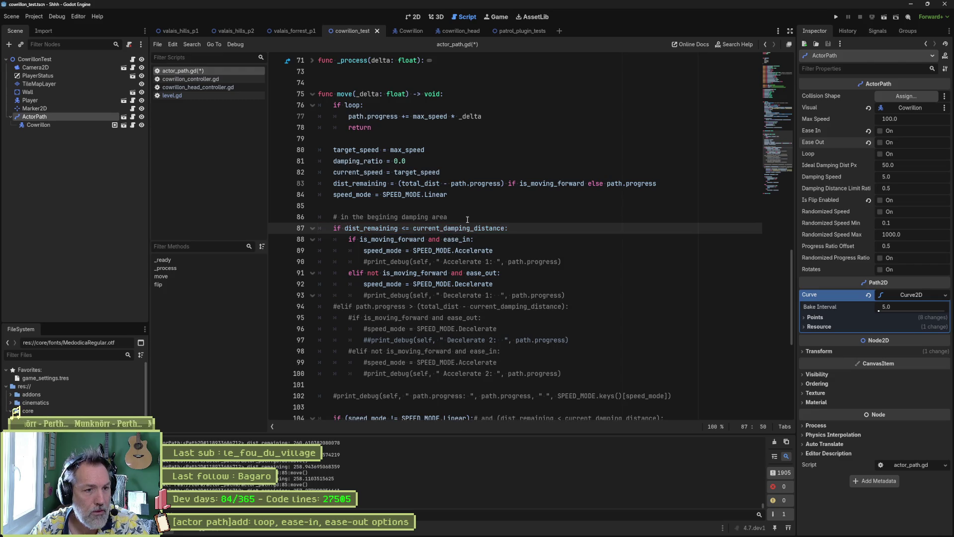
- Above the damping comment, add if path.progress < current_damping_distance:
left_click(479, 209)
key("Return")
key("Return")
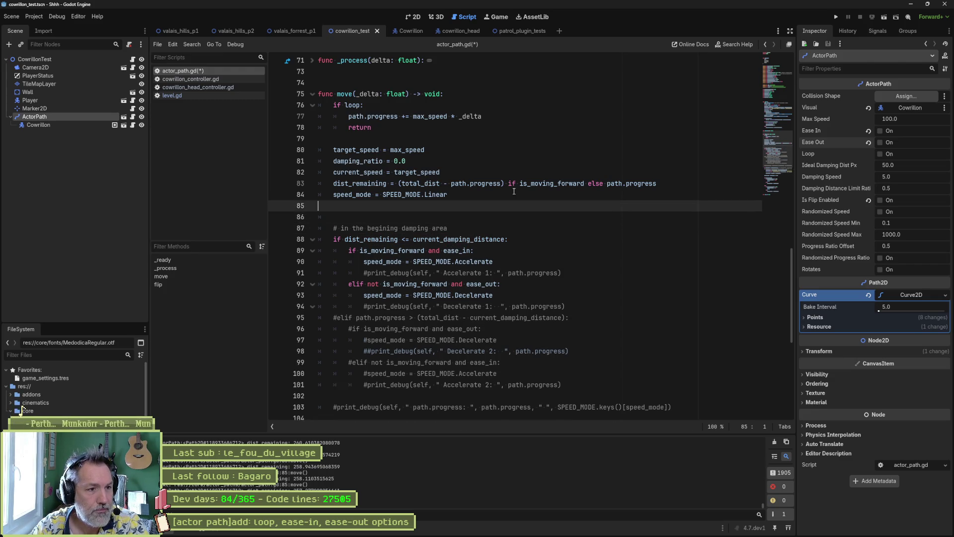
key("Up")
key("Tab")
type("if ")
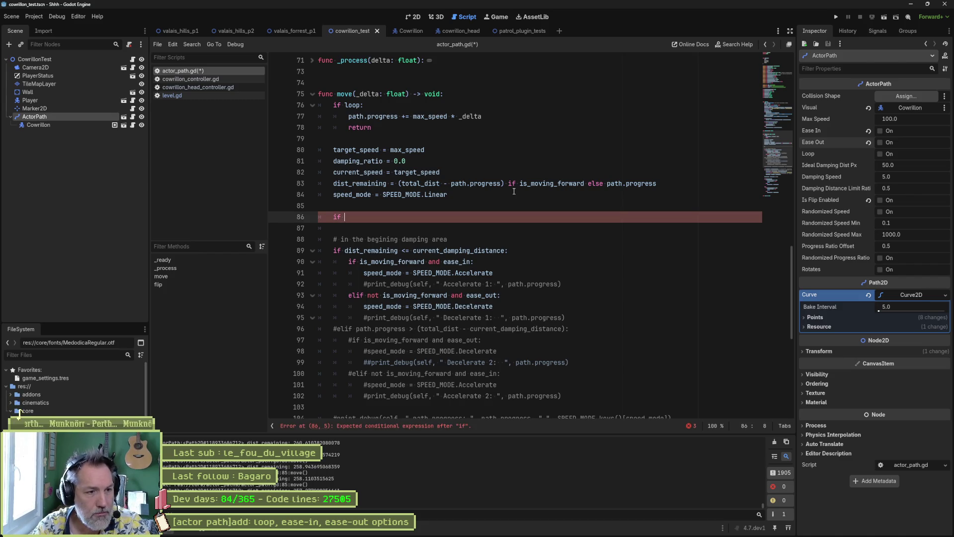
type("path.pro")
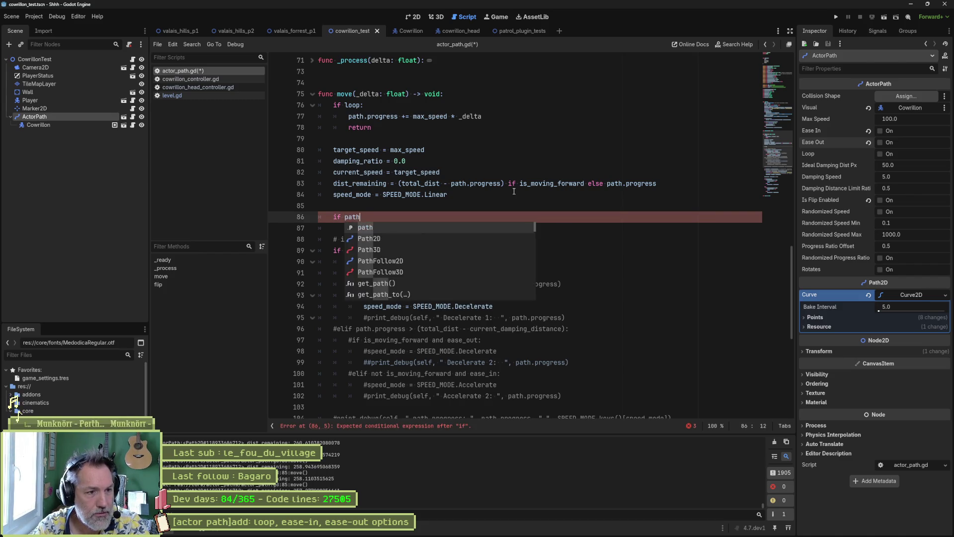
key("Return")
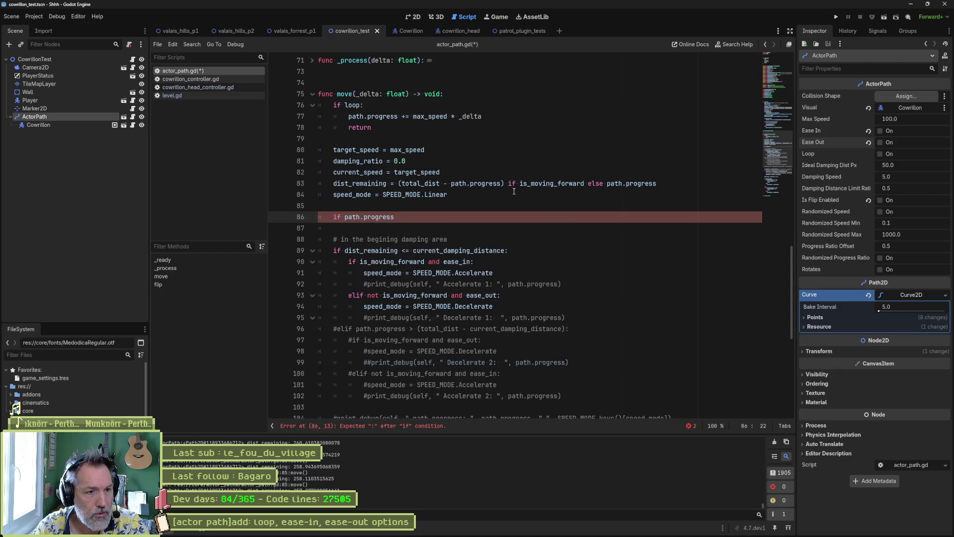
type("0")
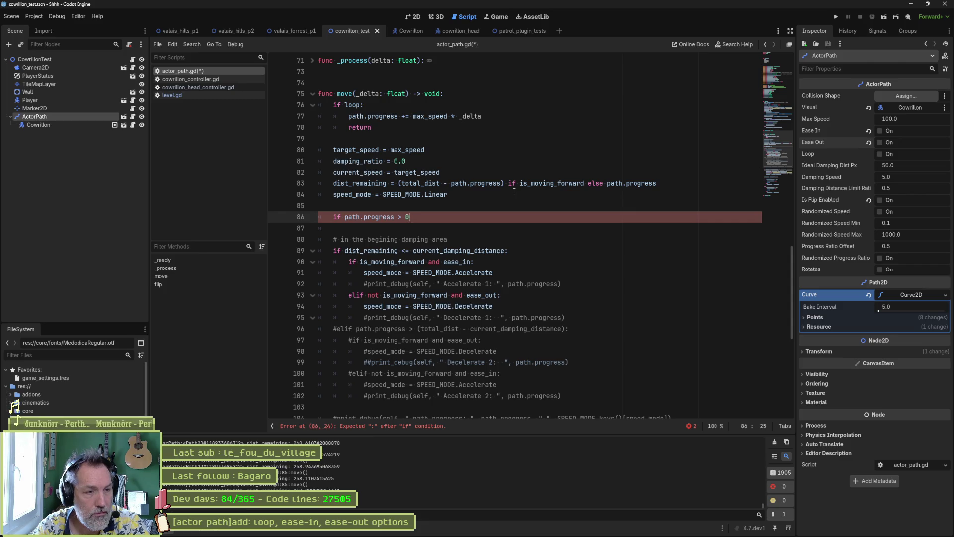
key("BackSpace")
key("BackSpace")
key("BackSpace")
type("<")
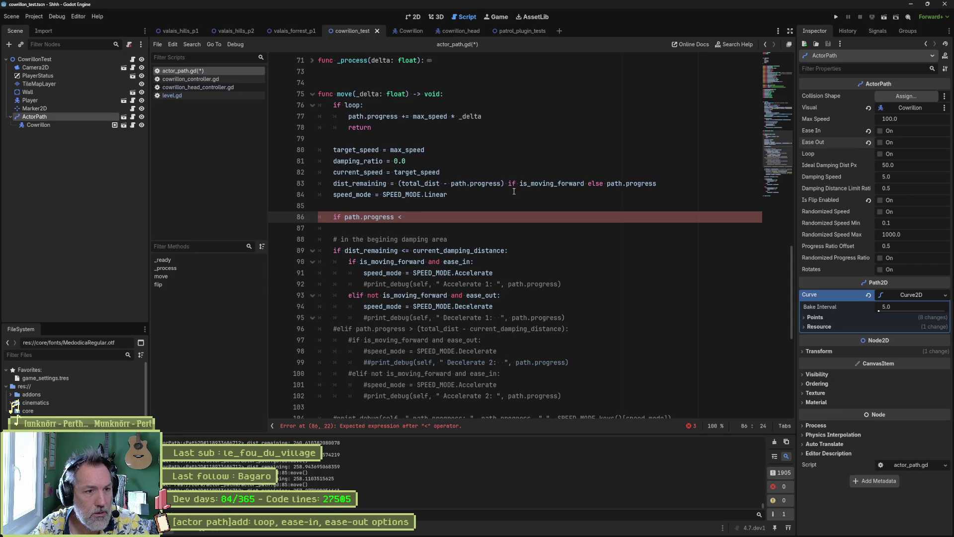
type("cur")
key("Return")
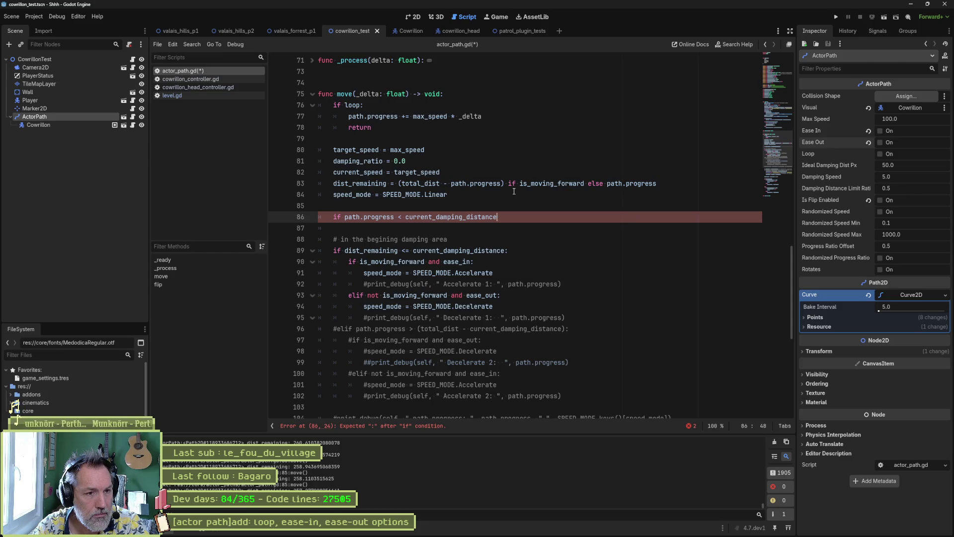
- Label it '# begining of the path' and give it a print_debug("begining") body
key("ctrl+shift+Return")
type("# begining of the ")
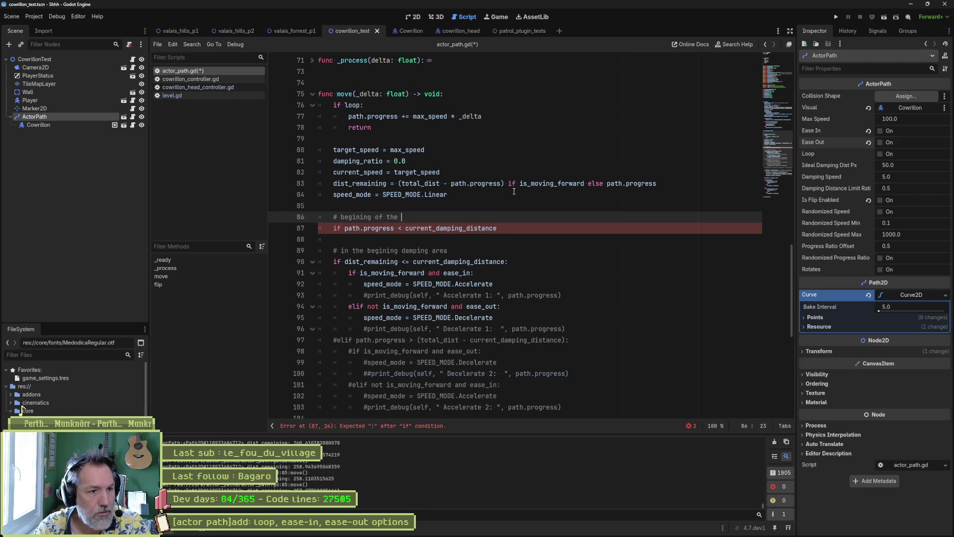
type("path")
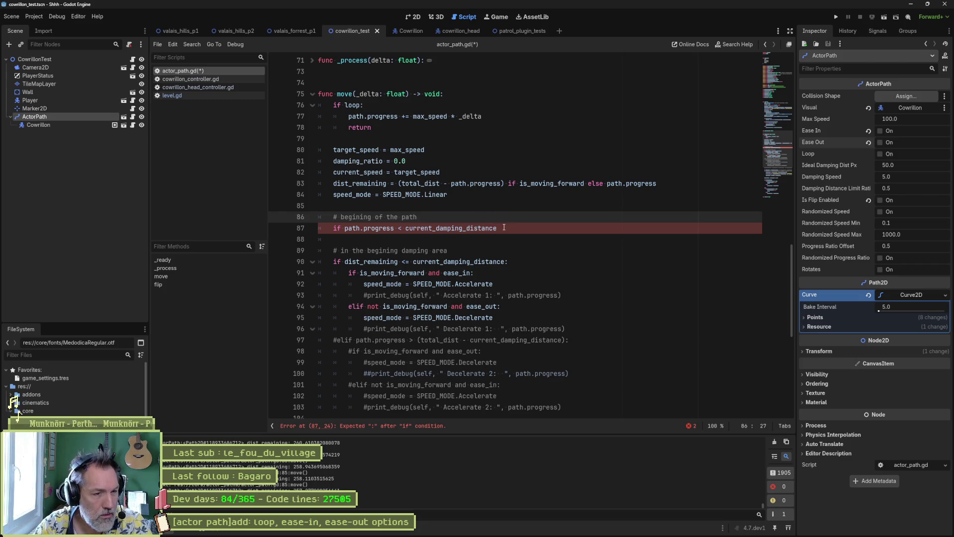
left_click(503, 227)
type(":")
key("Return")
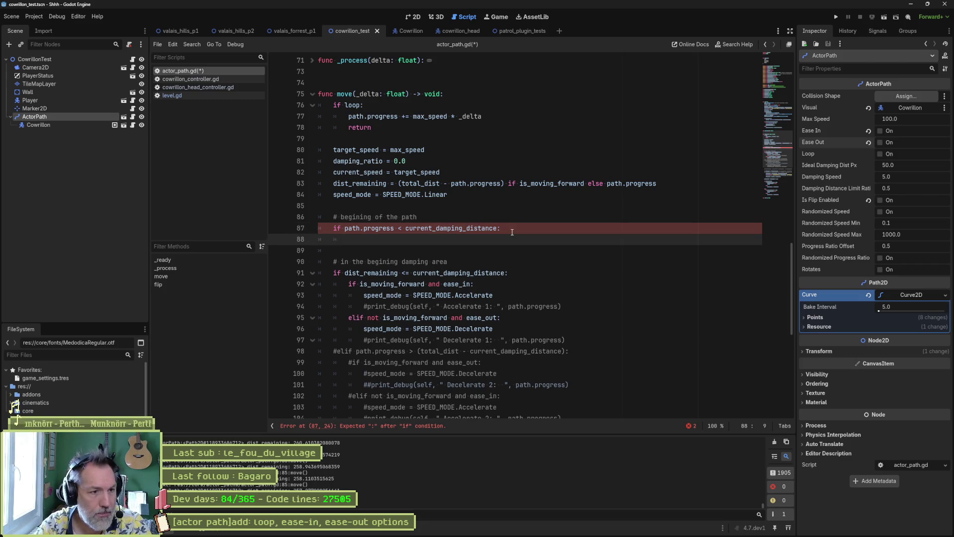
type("print_debug")
type("(\"")
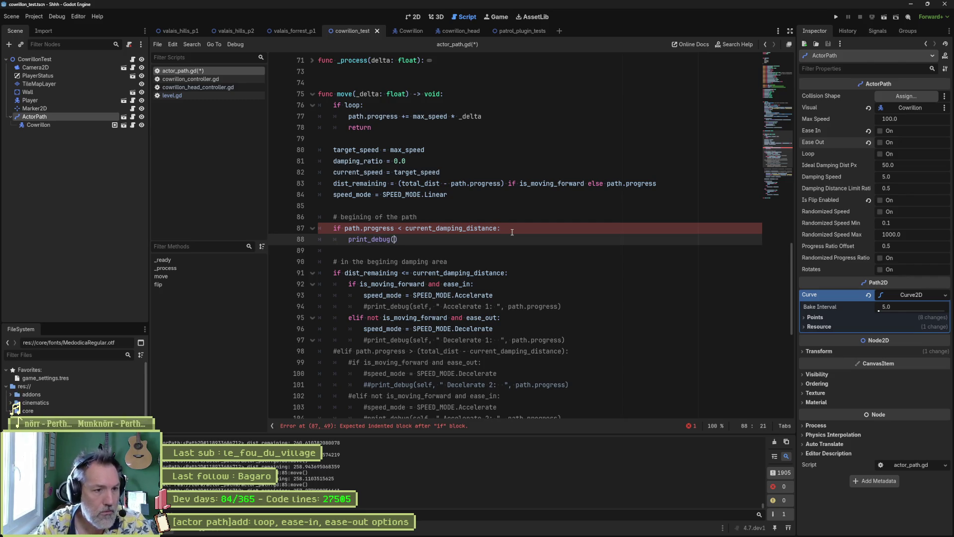
type("begining")
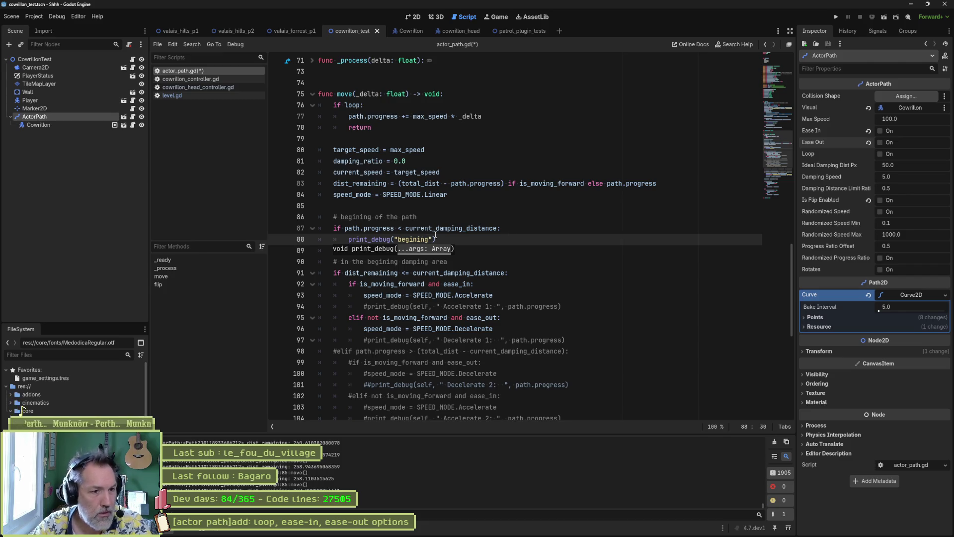
left_click(462, 240)
- Duplicate the check as an 'end' version using path.progress > current_damping_distance
left_click_drag(500, 221, 437, 239)
key("ctrl+shift+d")
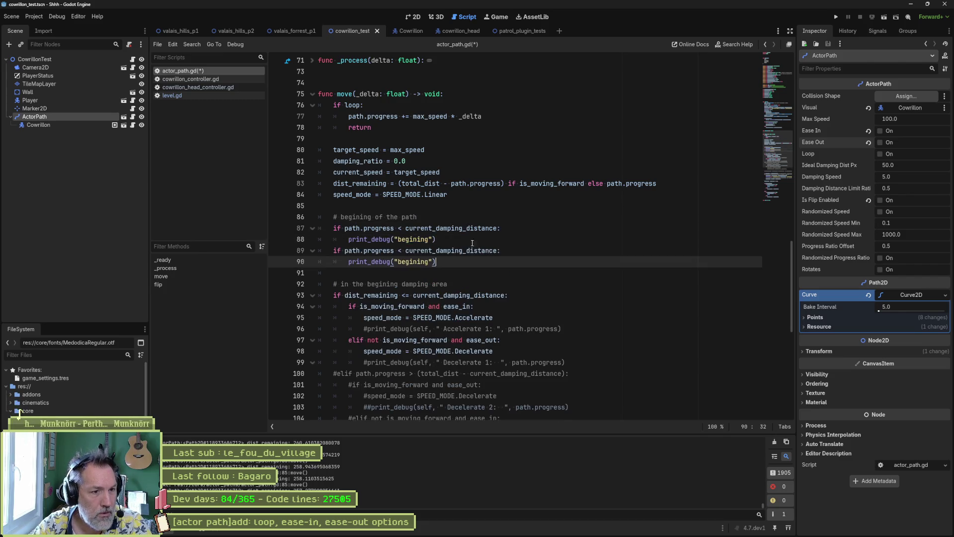
double_click(420, 262)
type("end")
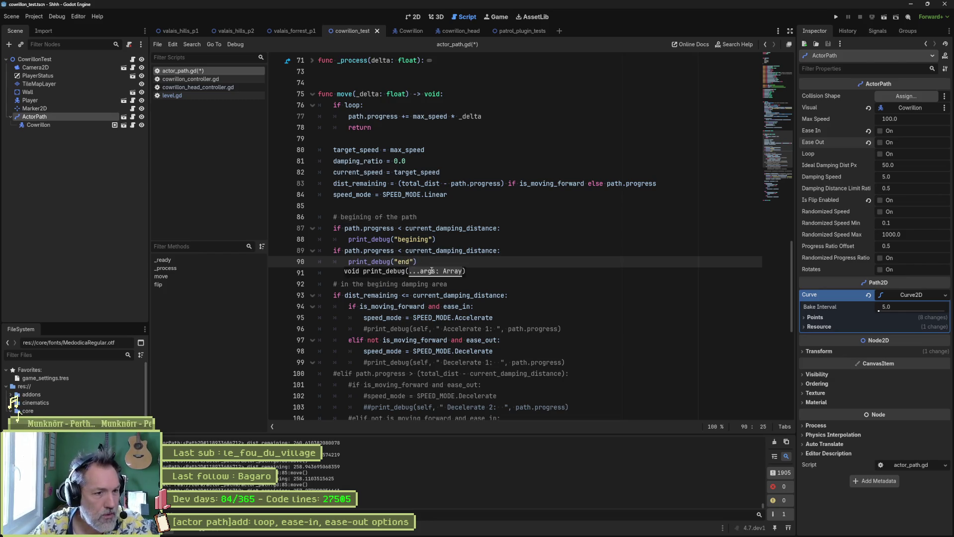
left_click(436, 251)
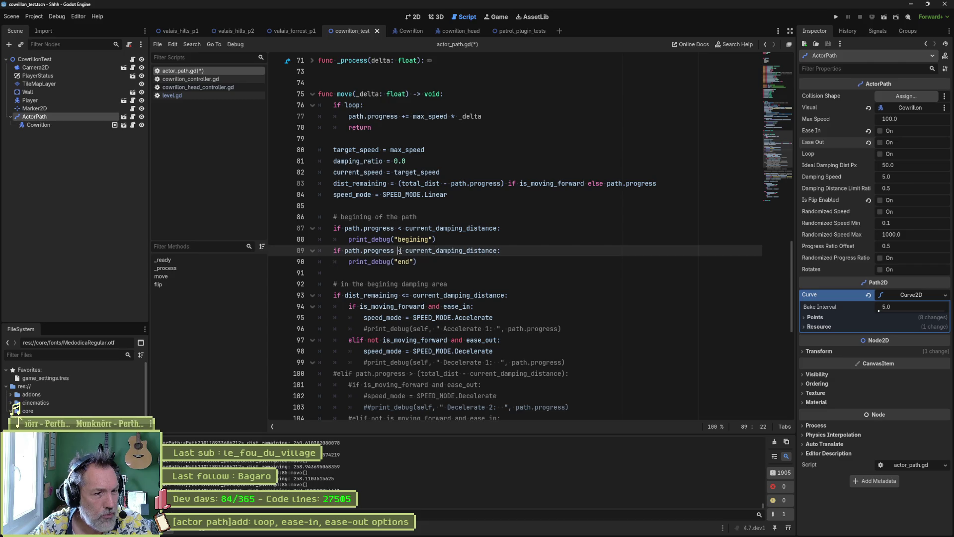
left_click_drag(400, 251, 404, 250)
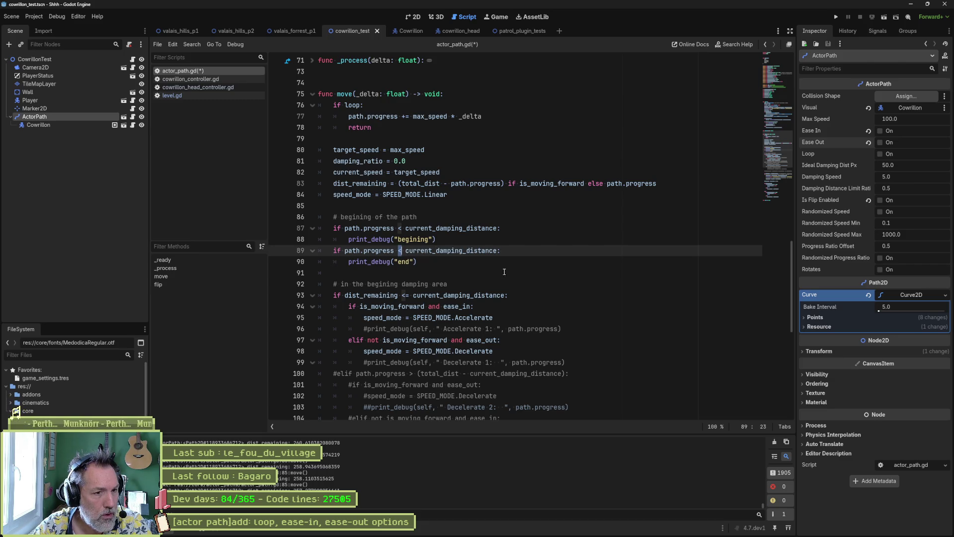
type(">")
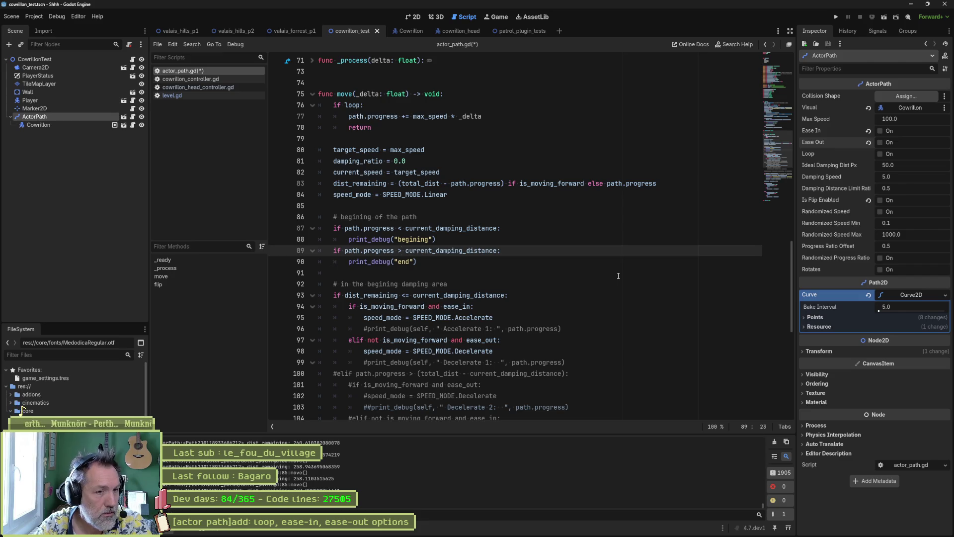
- Extend the end check's comparison with total_dist - (current_damping_distance)
key("End")
type("and ")
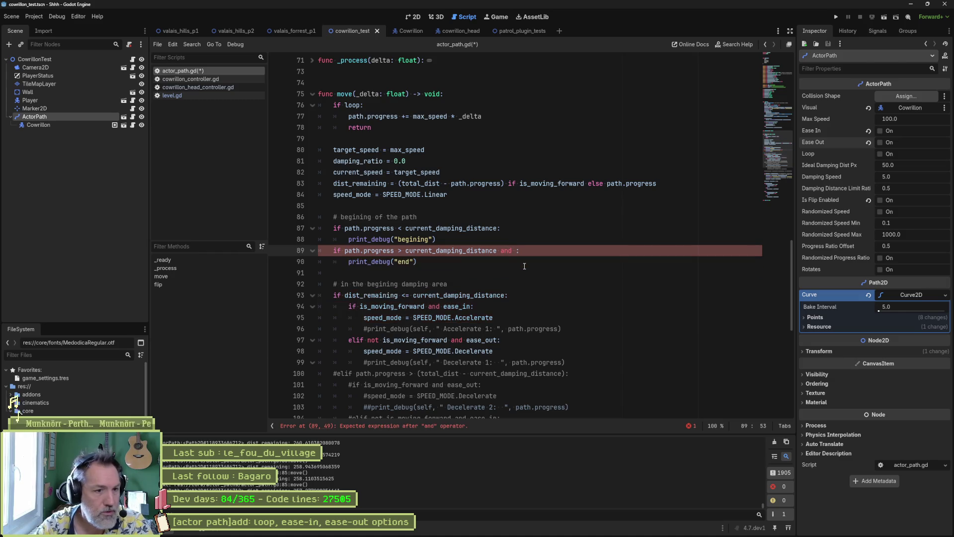
type("path.progress ")
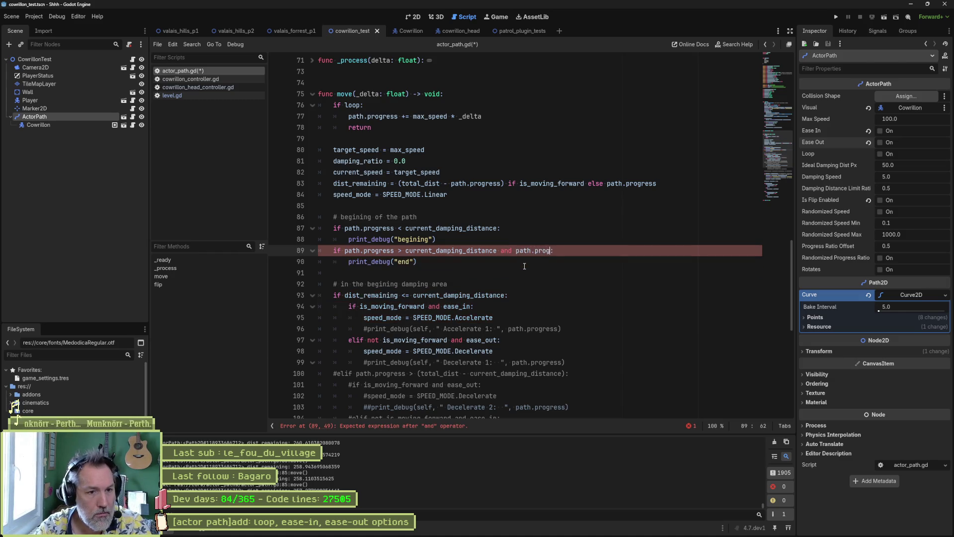
type("<")
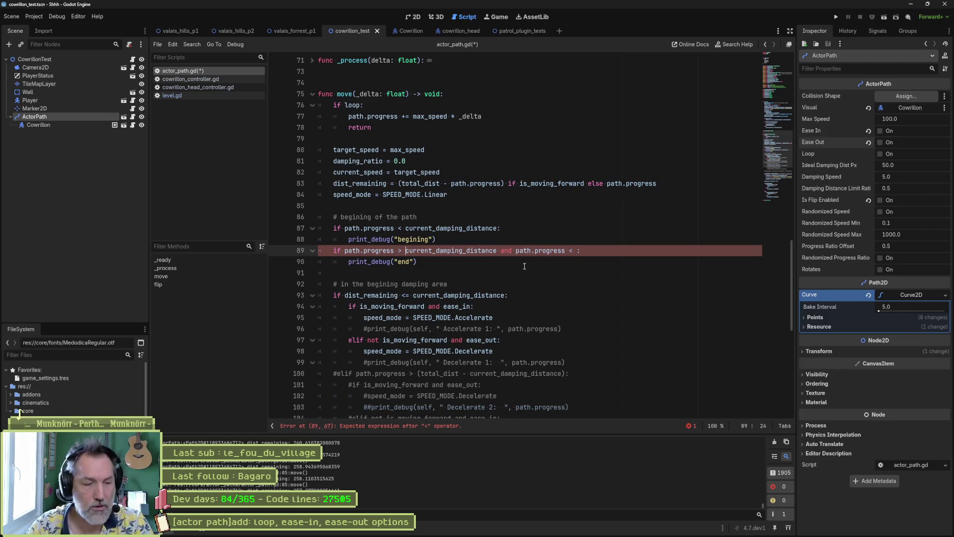
type("tota")
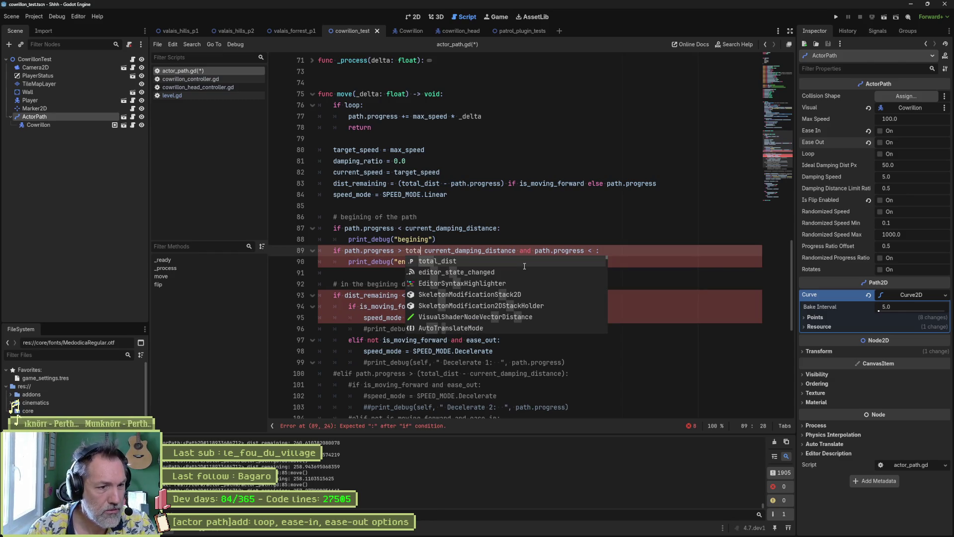
key("Return")
type("-")
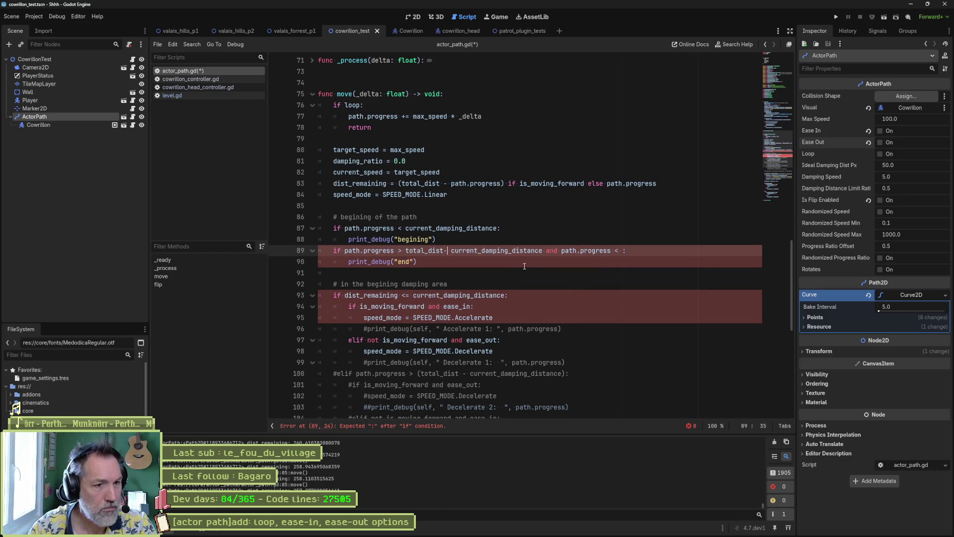
type("(")
type(")")
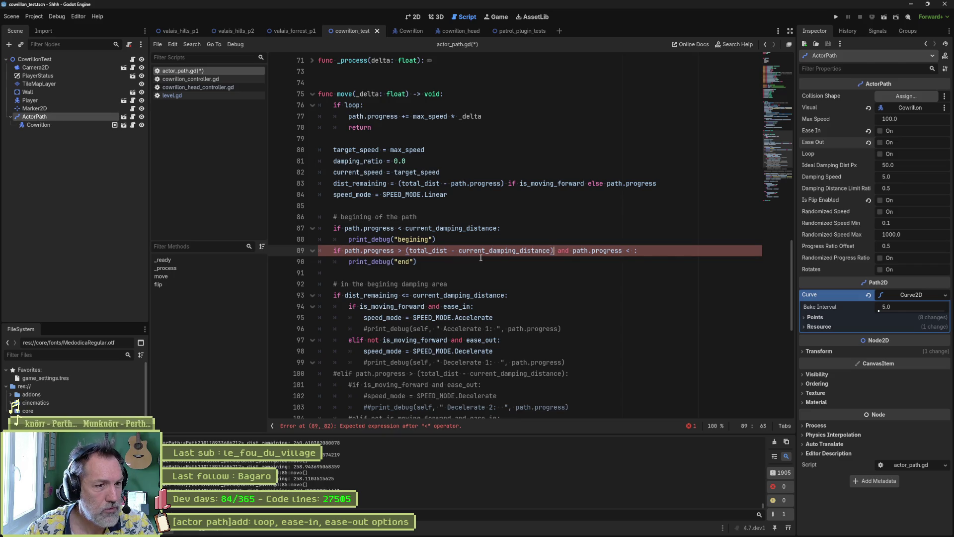
- Delete the leftover 'and path.progress <' clause and run the scene to test
left_click_drag(552, 251, 635, 251)
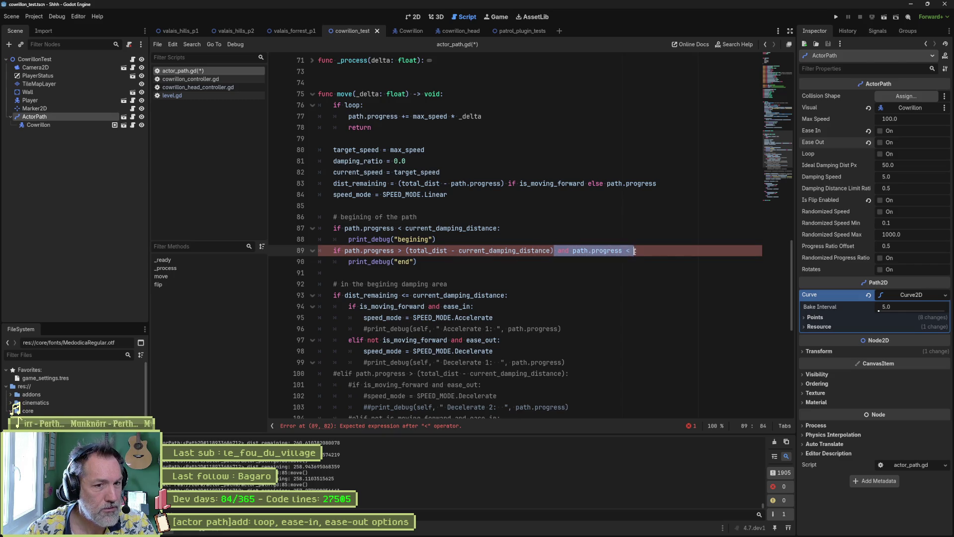
key("BackSpace")
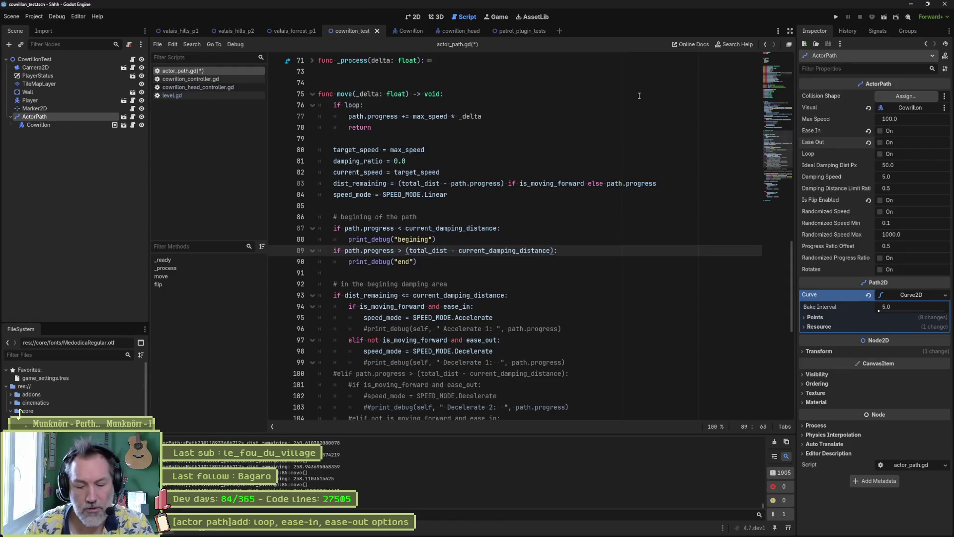
key("F6")
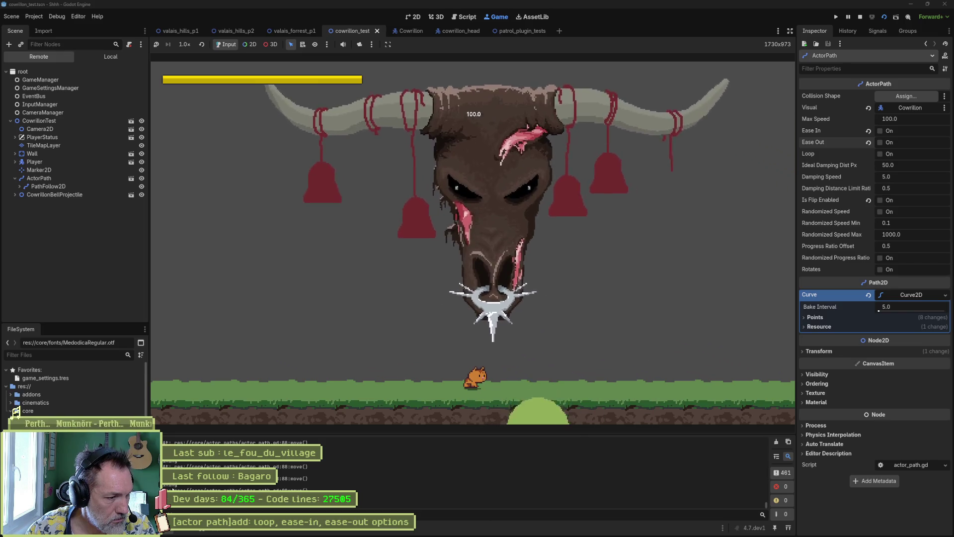
- Stop the cowrillon_test run after watching the boss travel its path
left_click(14, 411)
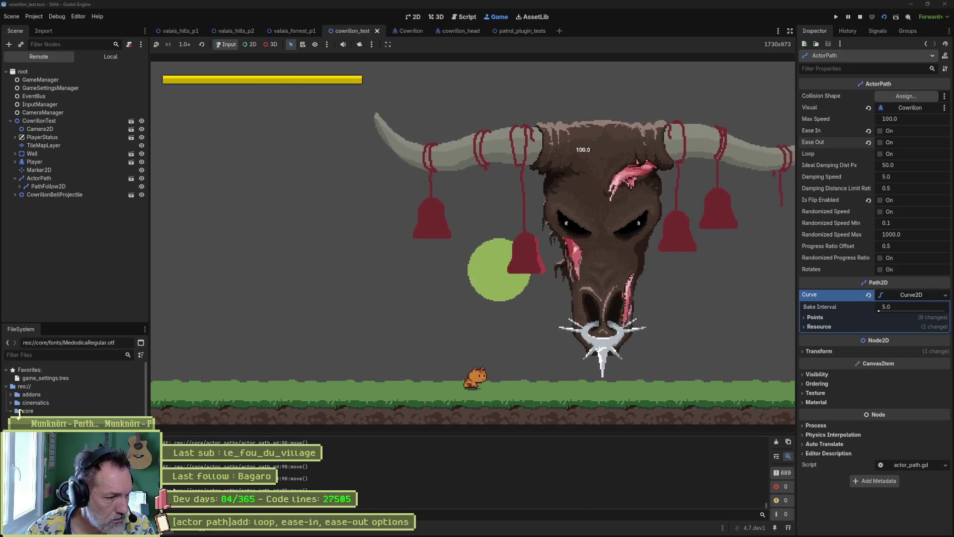
key("F8")
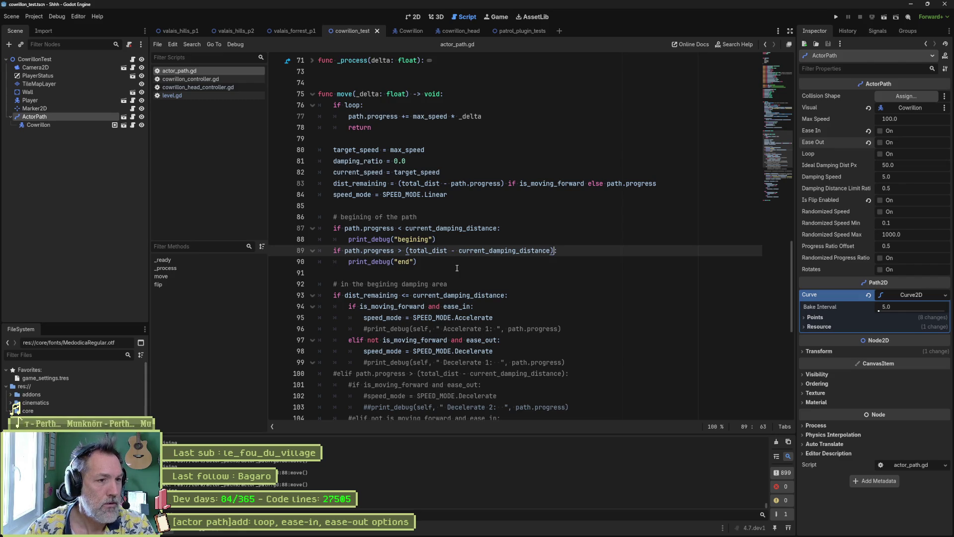
- Copy the is_moving_forward ease_in/ease_out speed-mode block into the begining branch below its print
mouse_move(439, 248)
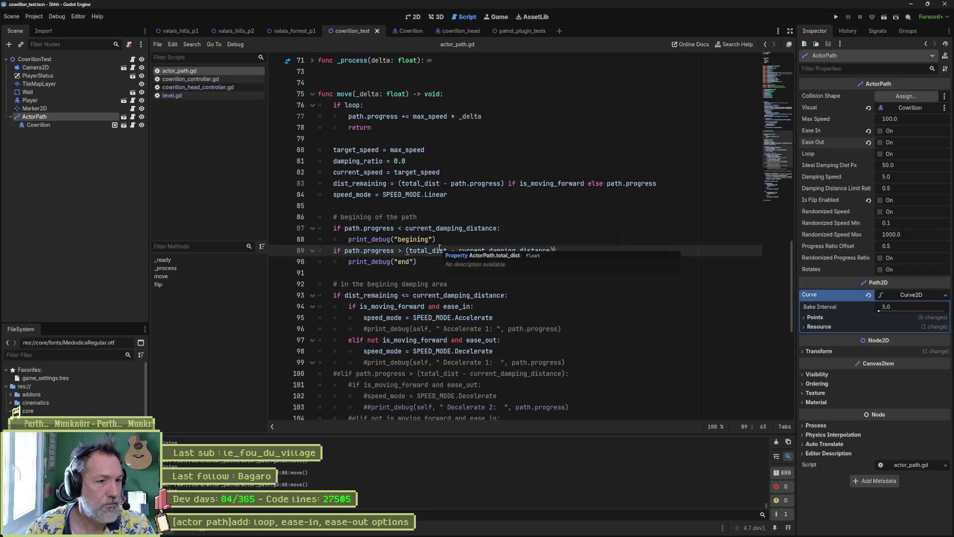
scroll(434, 240, "down", 1)
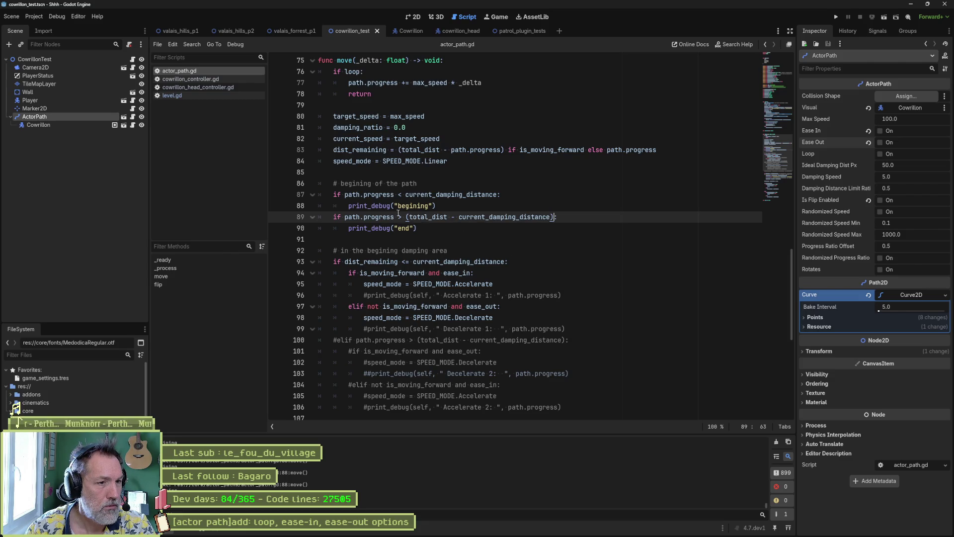
left_click_drag(346, 195, 493, 199)
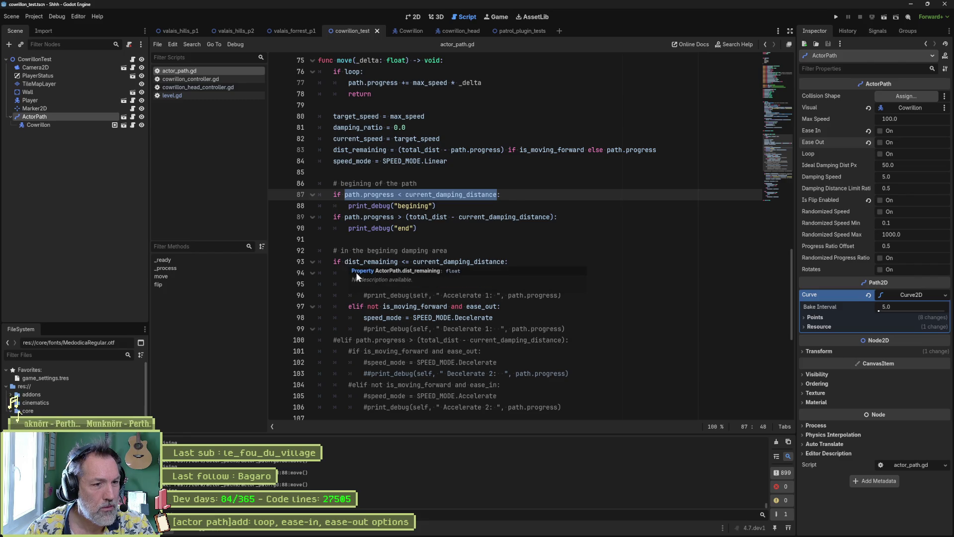
left_click(420, 250)
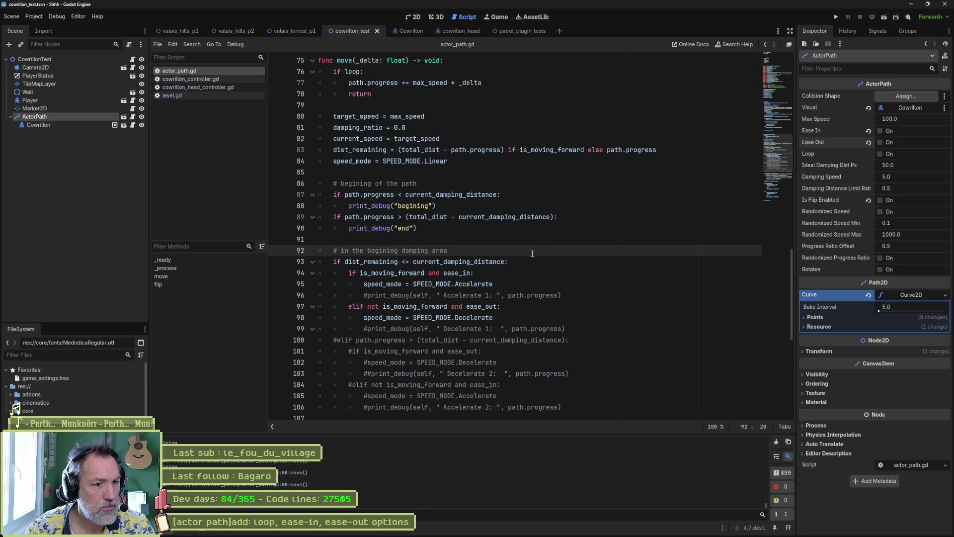
left_click(529, 229)
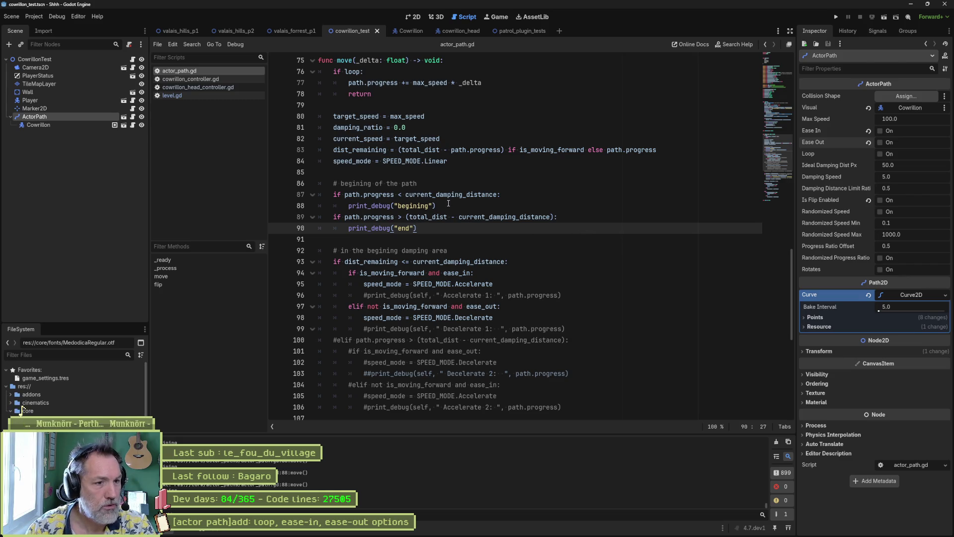
left_click_drag(500, 318, 518, 267)
key("ctrl+c")
left_click(472, 206)
key("ctrl+v")
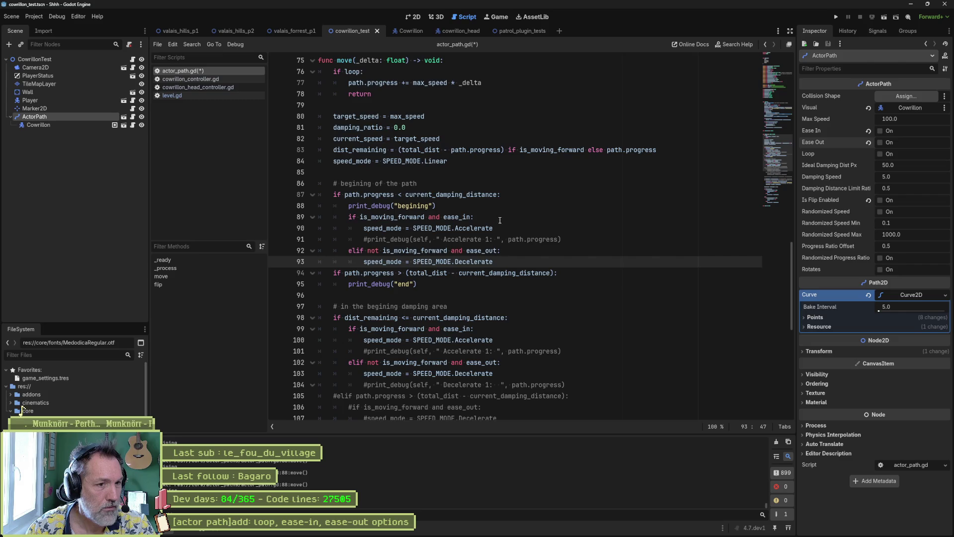
- Copy the ease_in/ease_out speed mode block and paste it under the end-of-path check
key("shift+Up")
key("shift+Up")
key("shift+Up")
key("ctrl+c")
left_click(460, 285)
key("ctrl+v")
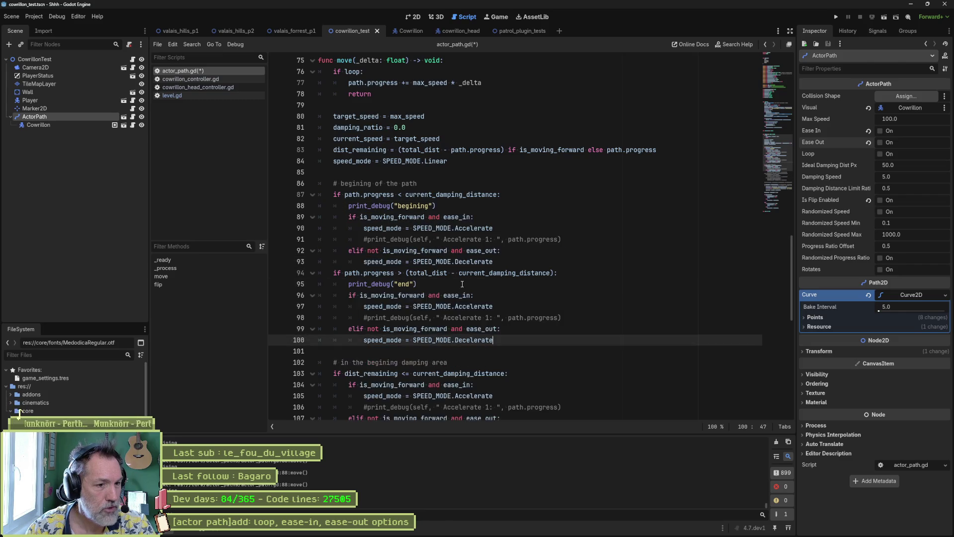
- Comment out the old damping-area block with Ctrl+K
scroll(460, 285, "down", 3)
left_click_drag(432, 273, 425, 329)
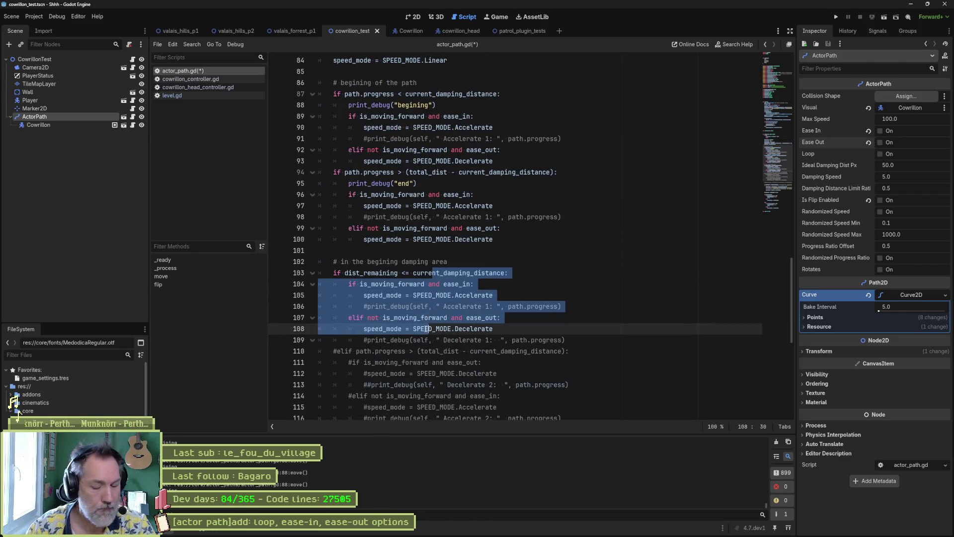
key("ctrl+k")
- Add the comment '# end of the path (direction wise)' above the end-of-path check
scroll(538, 281, "up", 2)
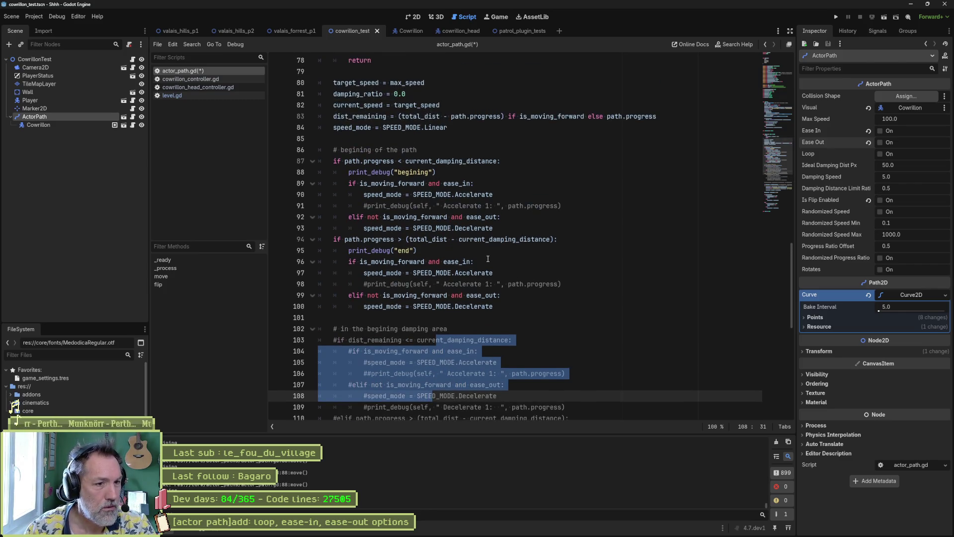
left_click(509, 231)
key("Return")
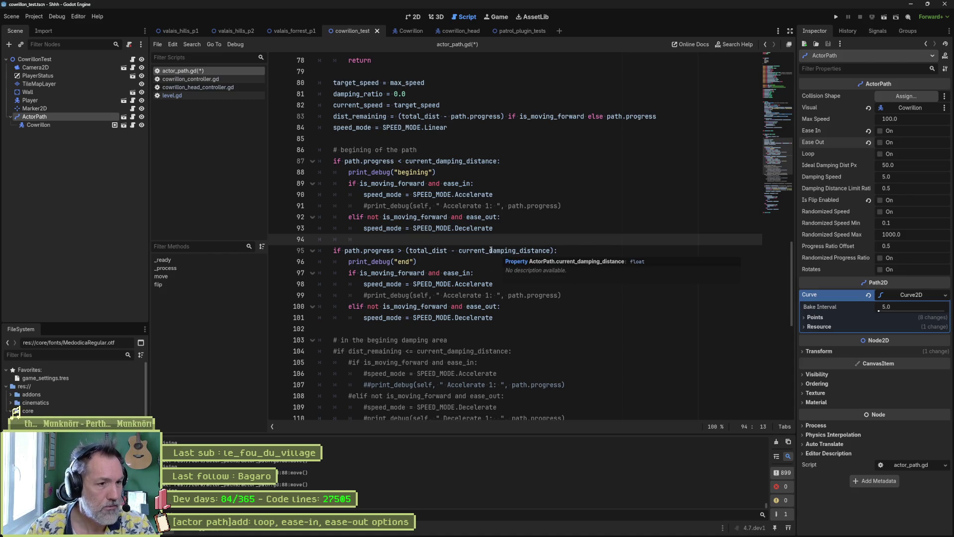
type("# end of the path")
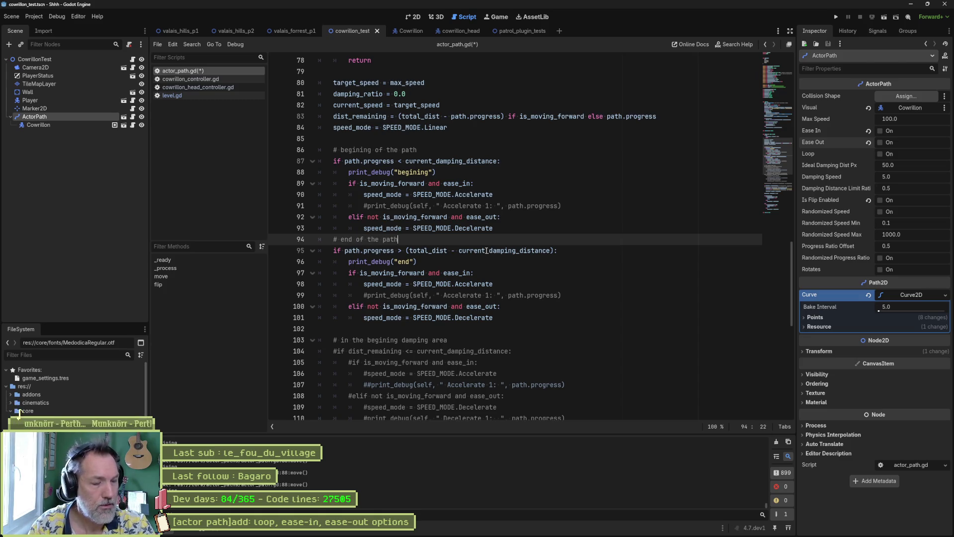
type(" (direction wise)")
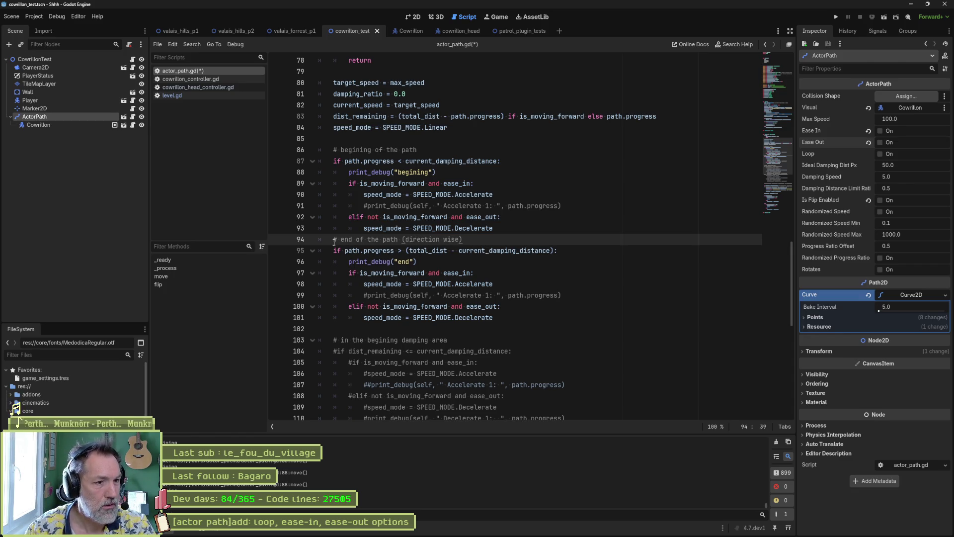
- Append '(direction wise)' to the beginning-of-path comment as well
left_click(334, 240, "shift")
left_click_drag(397, 239, 463, 239)
key("ctrl+c")
left_click(452, 150)
key("ctrl+v")
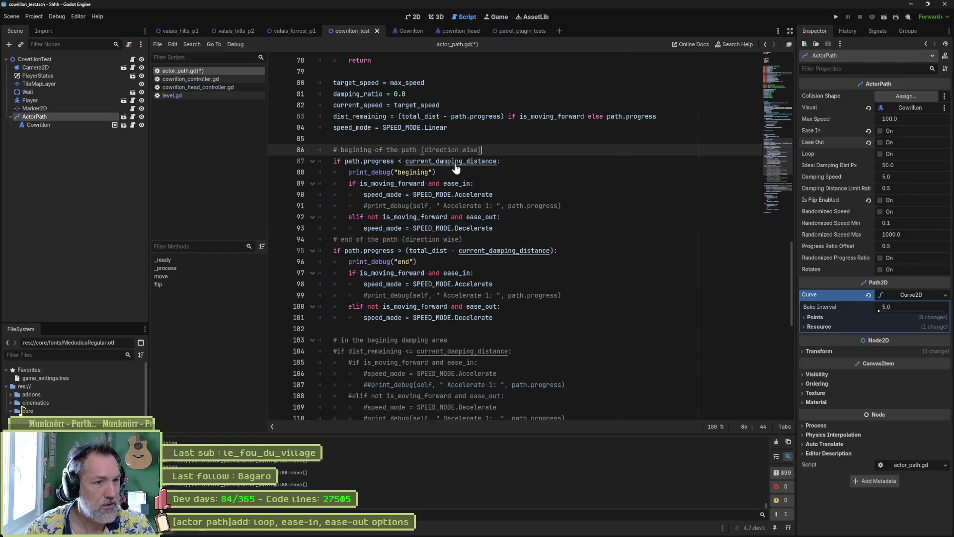
- Delete the beginning branch's print_debug line
mouse_move(485, 226)
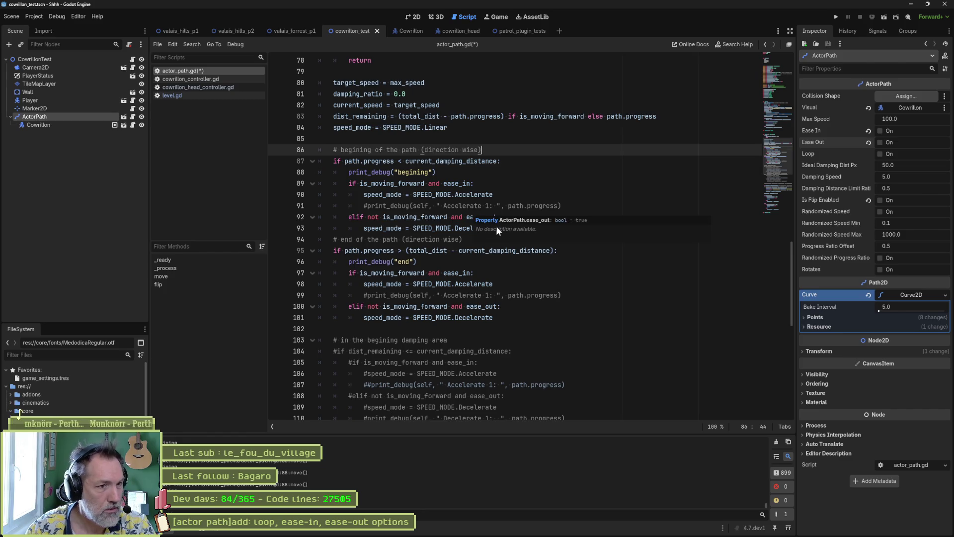
left_click(464, 173)
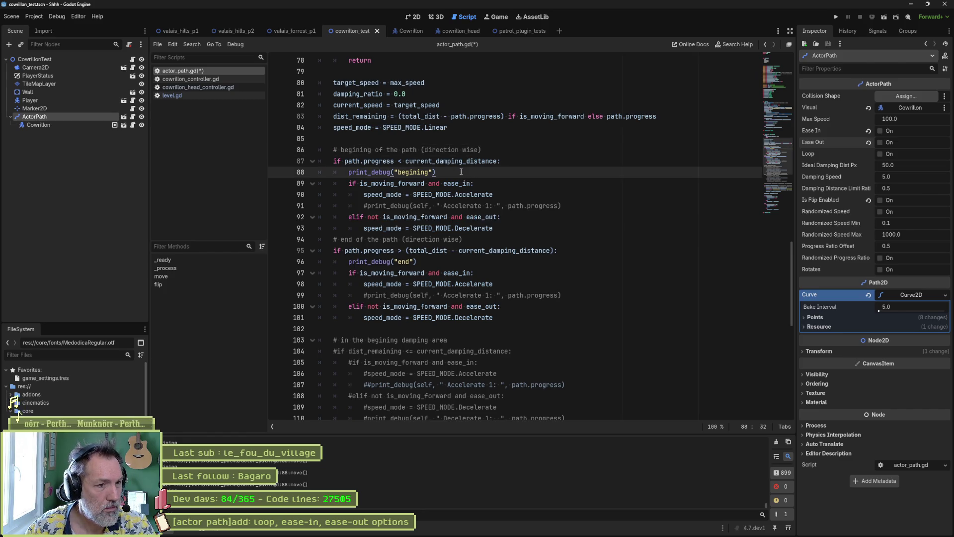
key("ctrl+shift+k")
- Change the end-of-path 'if' to 'elif' and add a blank line between the branches
left_click(335, 240)
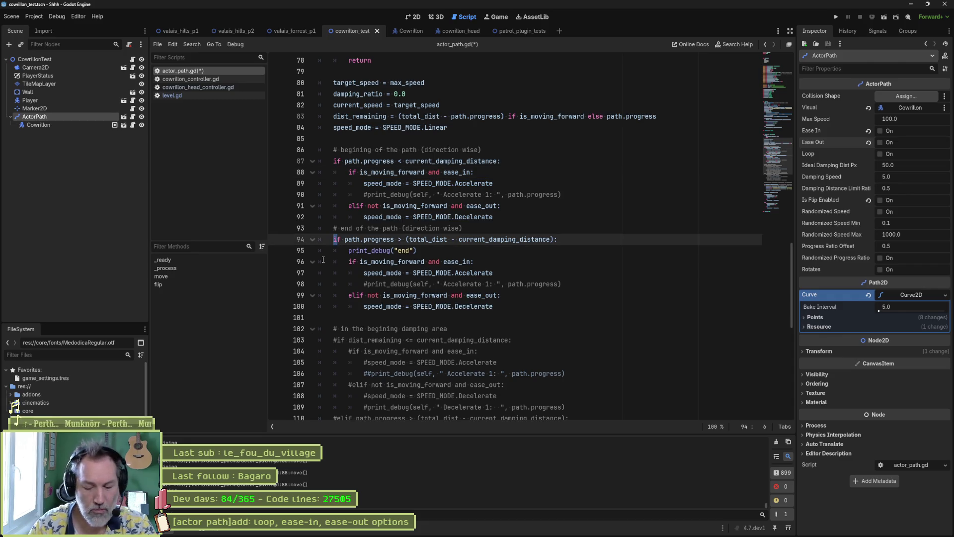
type("el")
left_click(471, 228)
key("Up")
key("End")
key("Return")
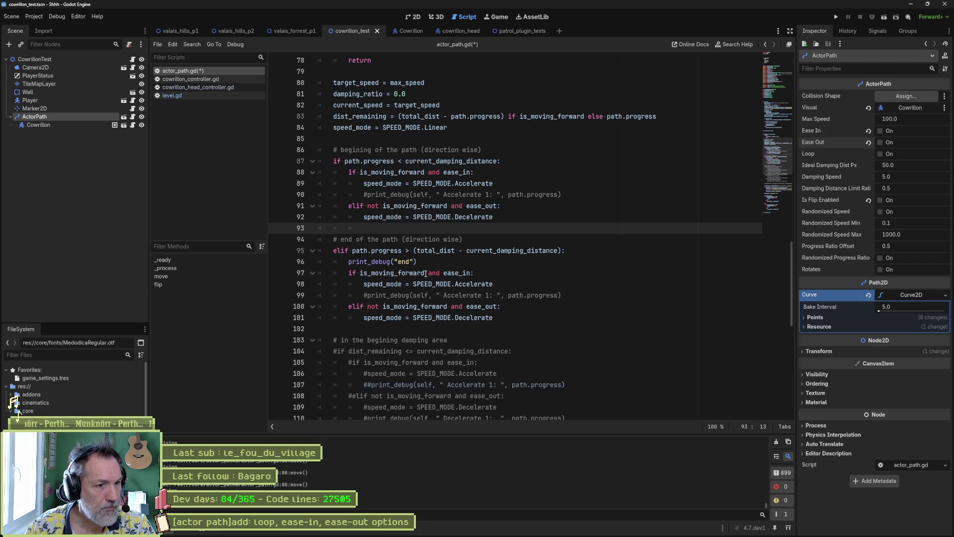
- Delete the end branch's print_debug line
left_click(427, 261)
key("ctrl+shift+k")
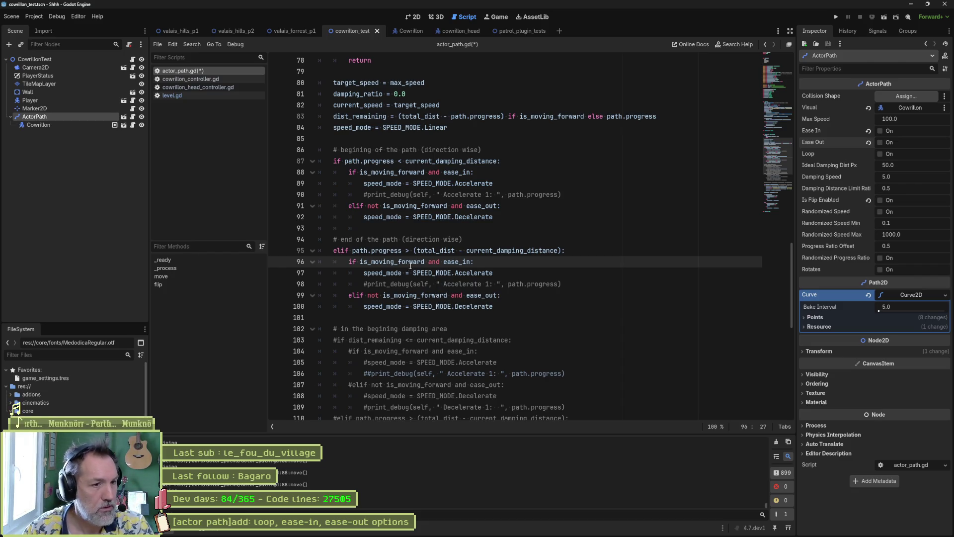
key("ctrl+Left")
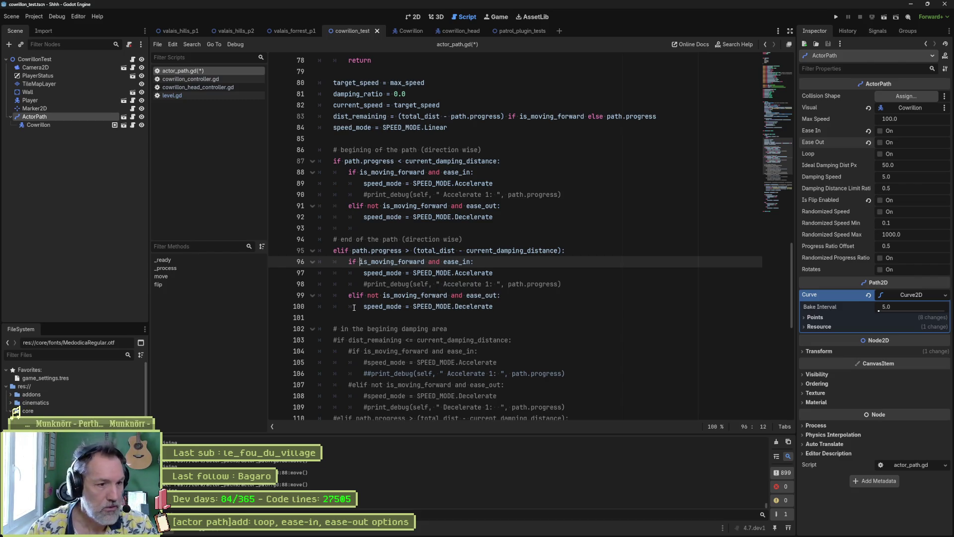
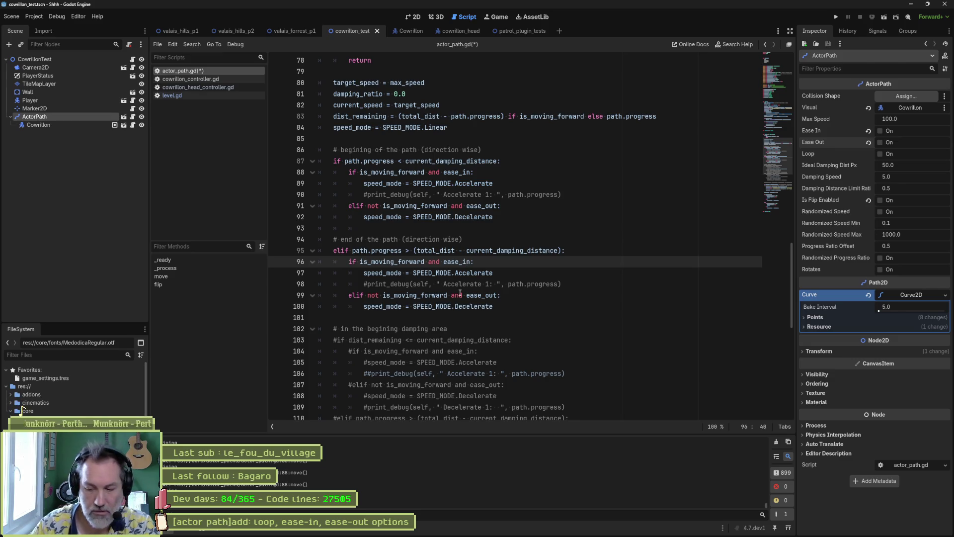
- Change line 96 to ease_out and line 99 to ease_in in the end-of-path branch
key("BackSpace")
key("BackSpace")
type("out")
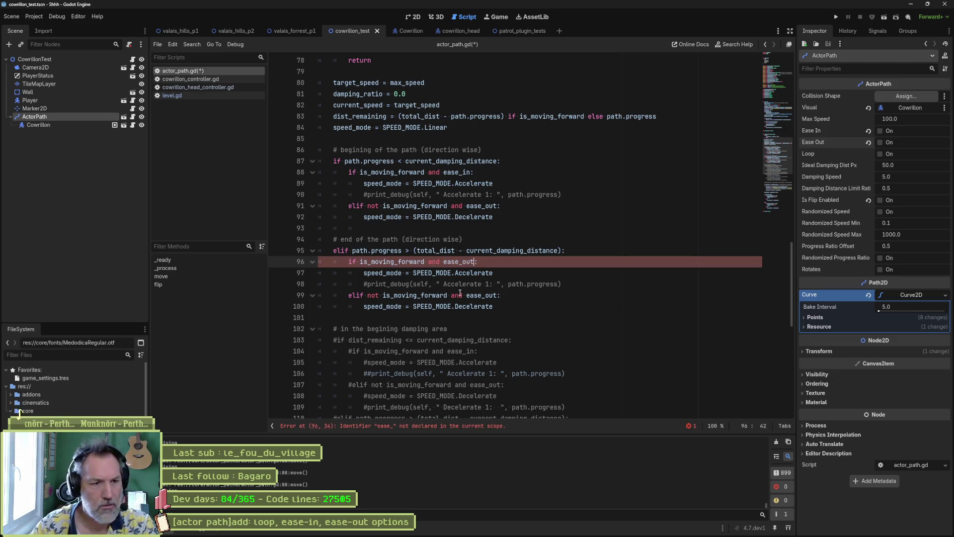
left_click(497, 296)
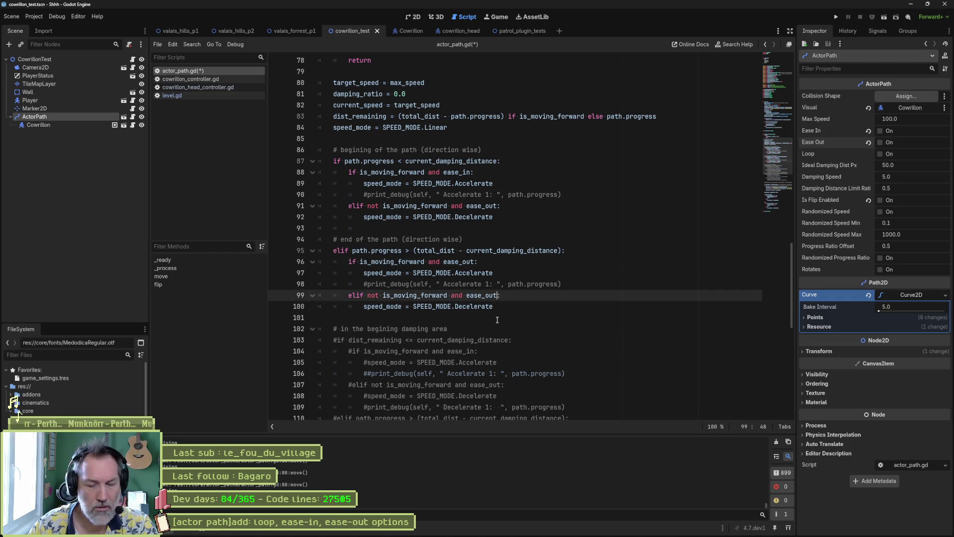
key("BackSpace")
key("BackSpace")
key("BackSpace")
type("in")
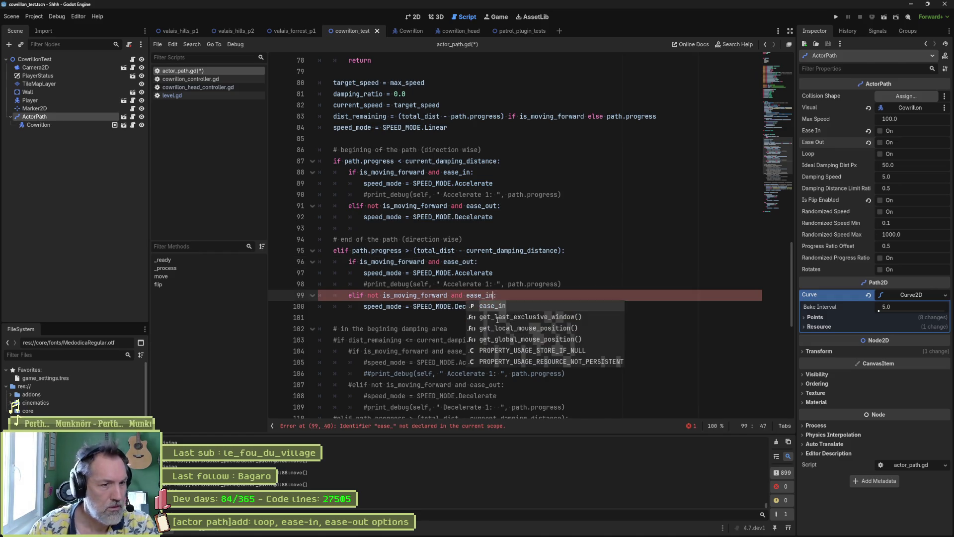
- Add a '# if we decelerate' comment line below line 95
left_click(570, 251)
key("Return")
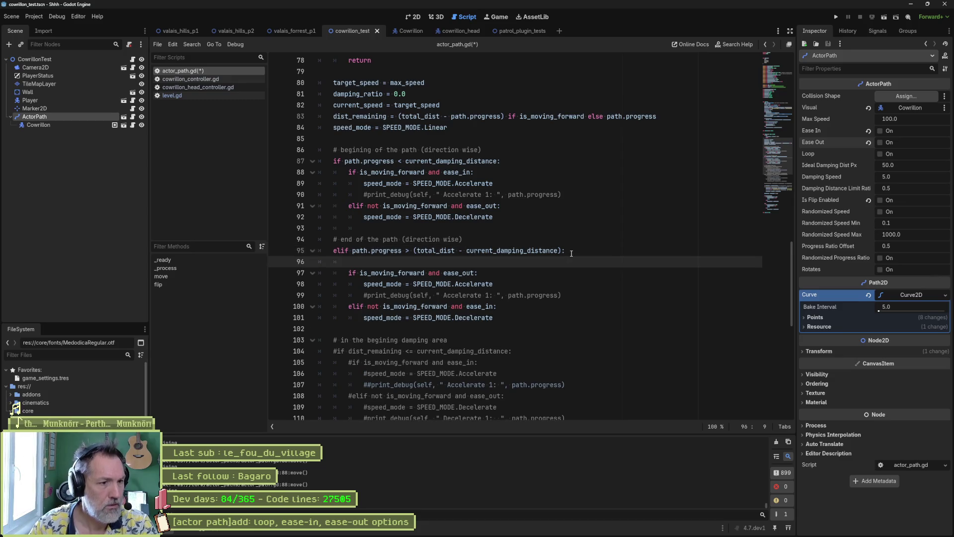
type("# f")
type("f we decel")
type("erate")
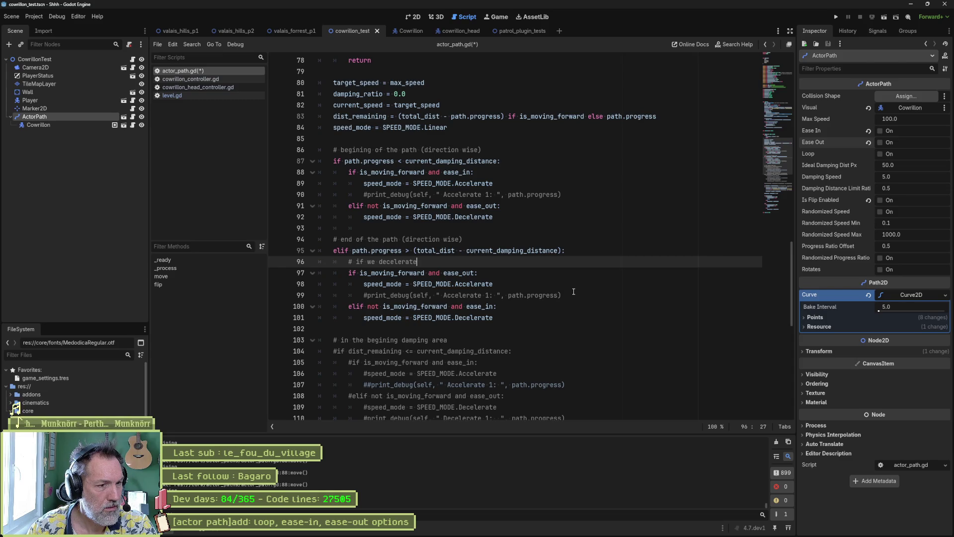
- Swap Accelerate on line 98 and Decelerate on line 101
double_click(473, 318)
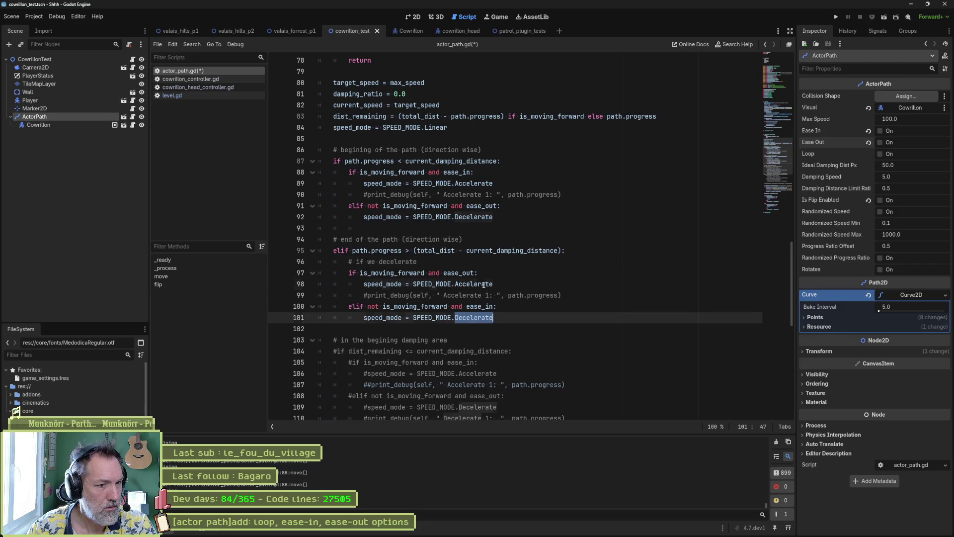
double_click(483, 284)
type("Decelerate")
double_click(472, 317)
type("Accelerate")
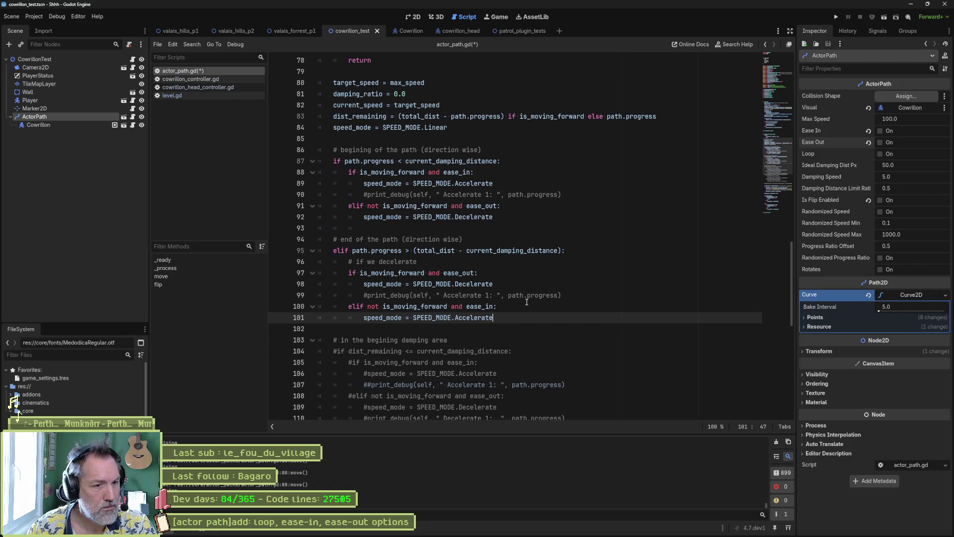
- Save actor_path.gd and run the current scene
key("ctrl+s")
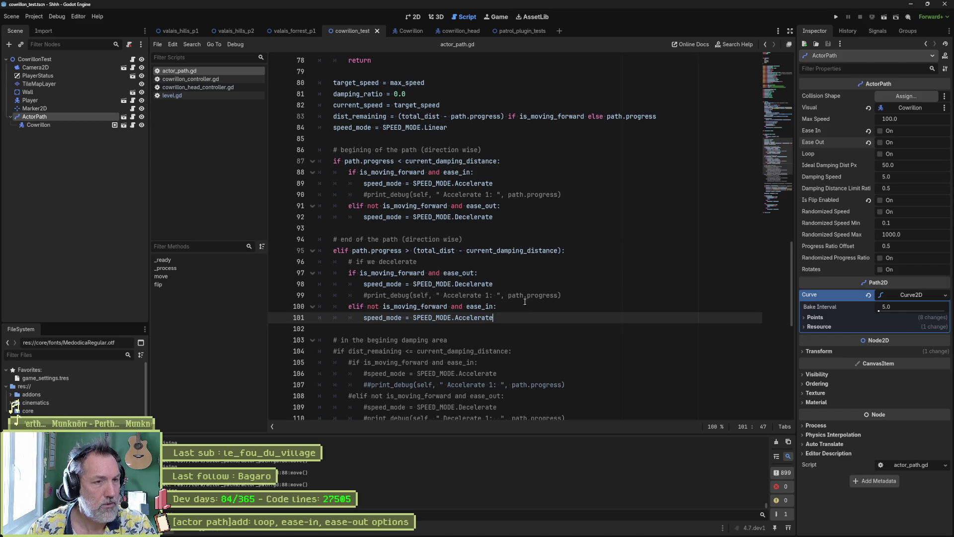
scroll(597, 243, "down", 6)
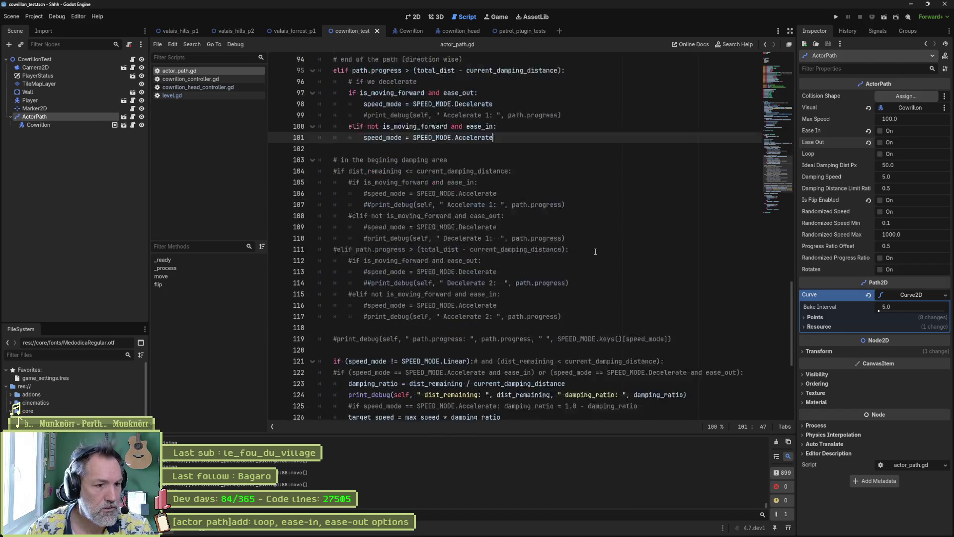
key("F6")
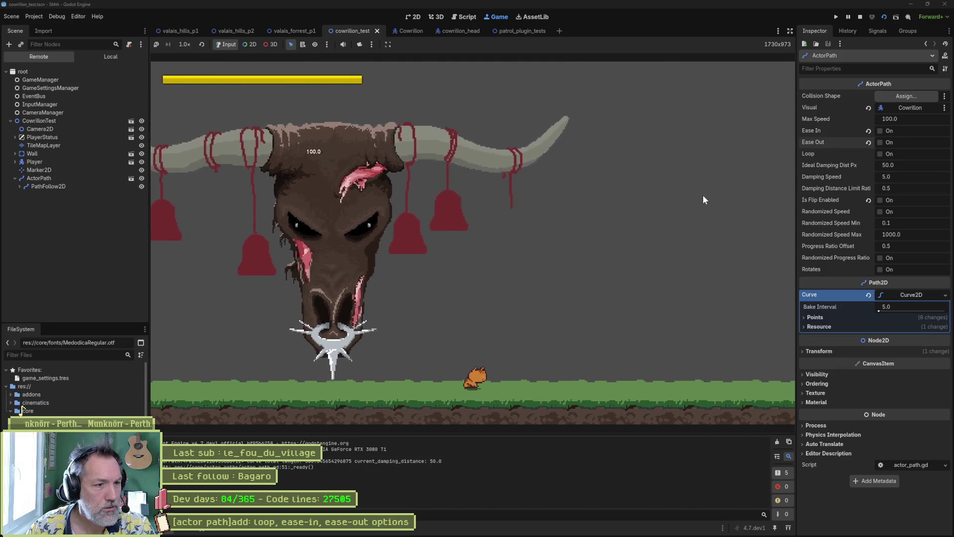
- Rerun the scene with Ease In enabled, then with Ease Out also enabled
key("F8")
left_click(880, 131)
key("F6")
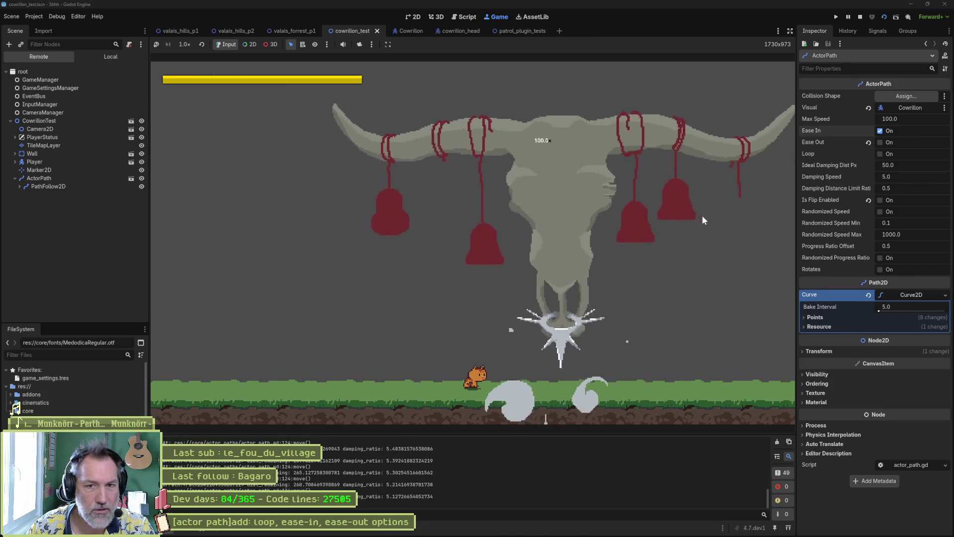
left_click(879, 142)
key("F6")
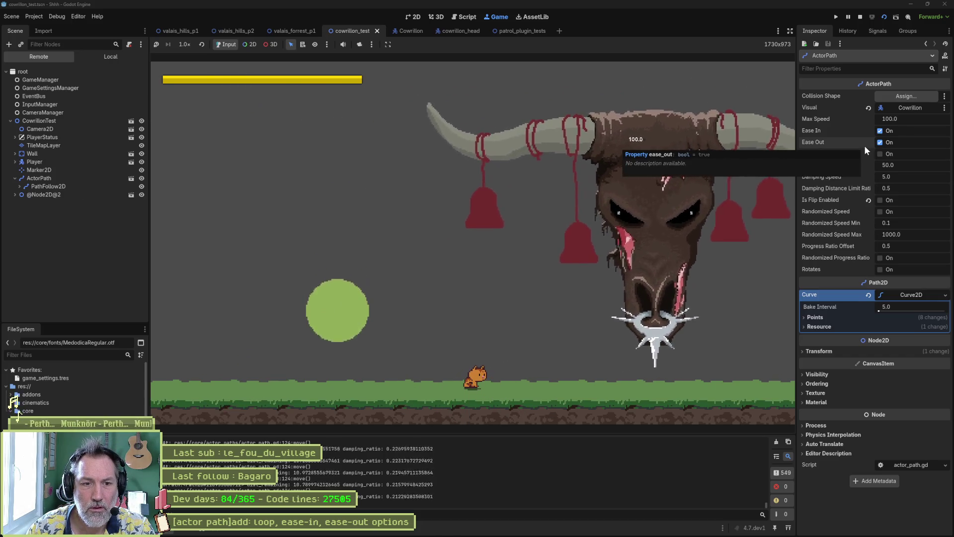
- Turn Ease In off, run the scene with only Ease Out, then stop it
key("F8")
left_click(880, 131)
key("F6")
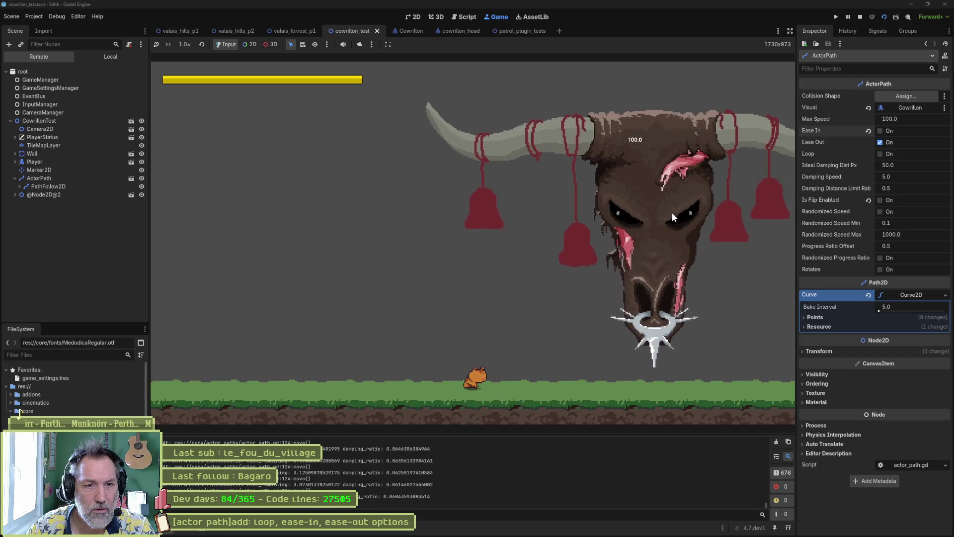
key("F8")
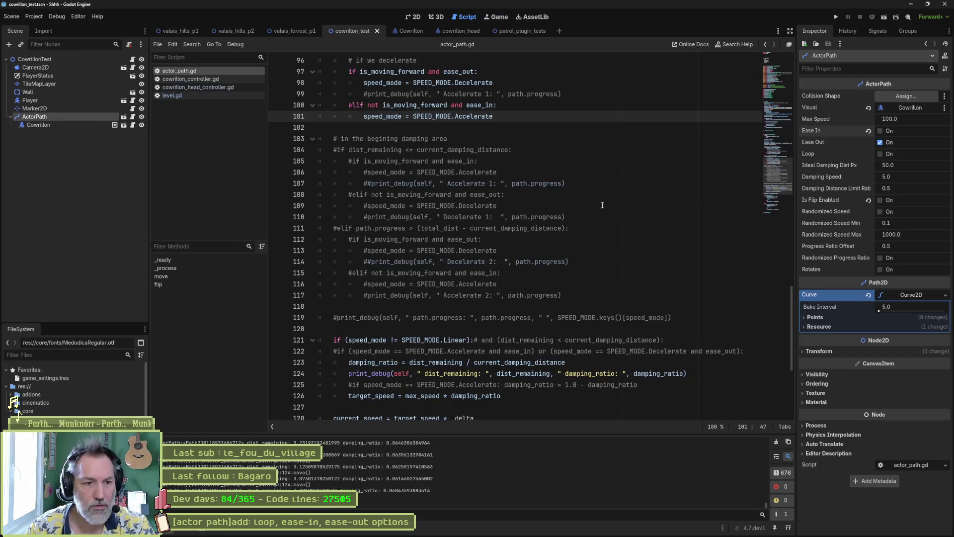
- Delete the dist_remaining debug print and the leftover commented speed_mode line
scroll(609, 219, "down", 3)
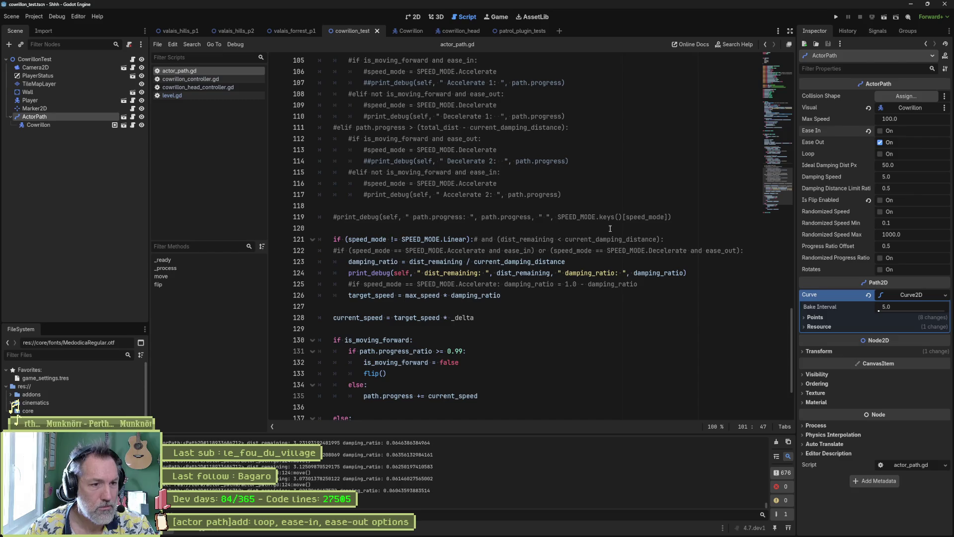
left_click(666, 273)
key("ctrl+shift+k")
key("ctrl+shift+k")
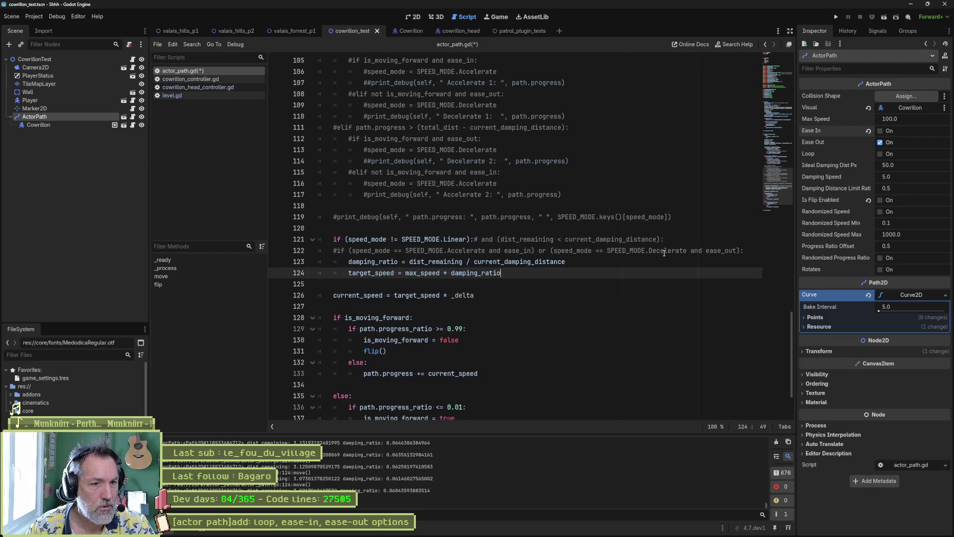
left_click(664, 250)
key("ctrl+shift+k")
- Delete the old commented-out damping block
scroll(659, 230, "up", 3)
left_click_drag(661, 317, 636, 115)
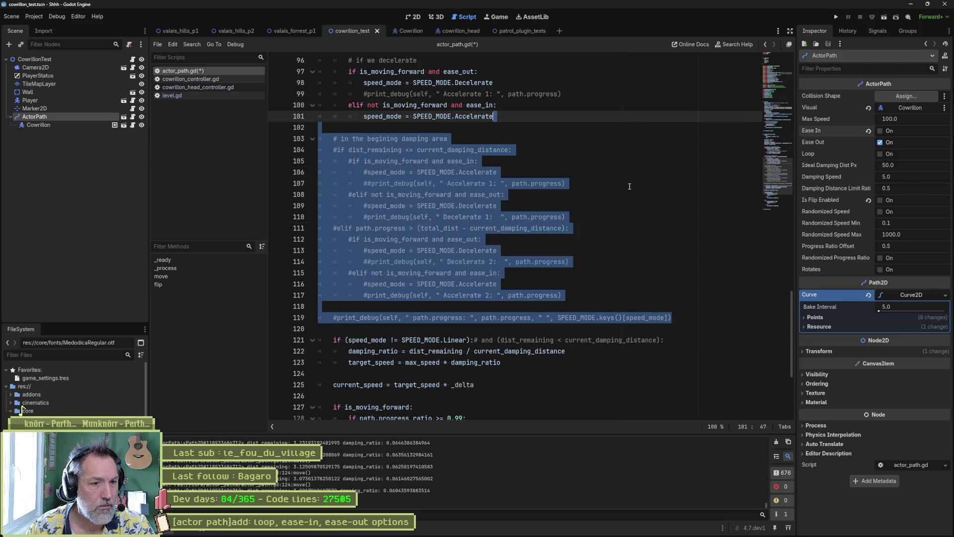
scroll(629, 186, "up", 5)
scroll(629, 186, "up", 4)
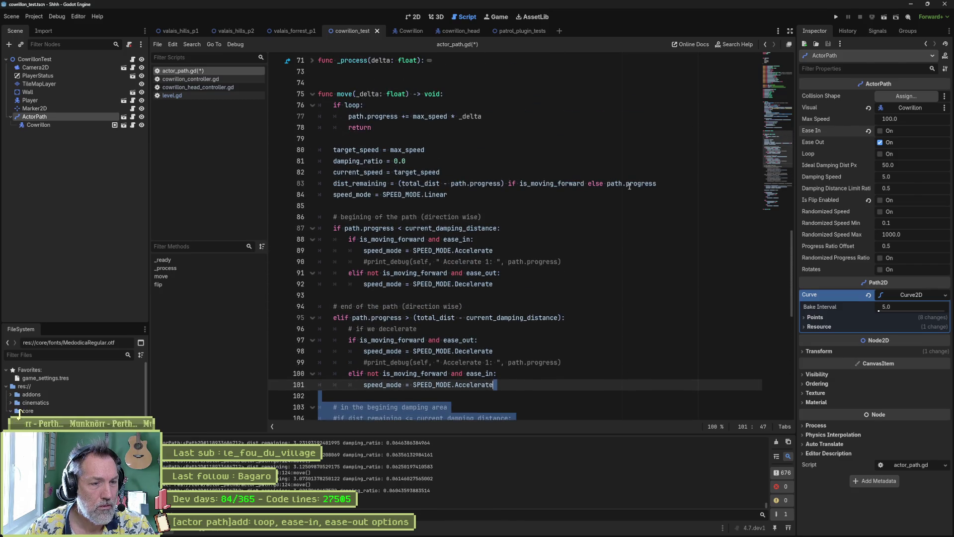
scroll(629, 186, "down", 9)
left_click_drag(564, 261, 571, 228)
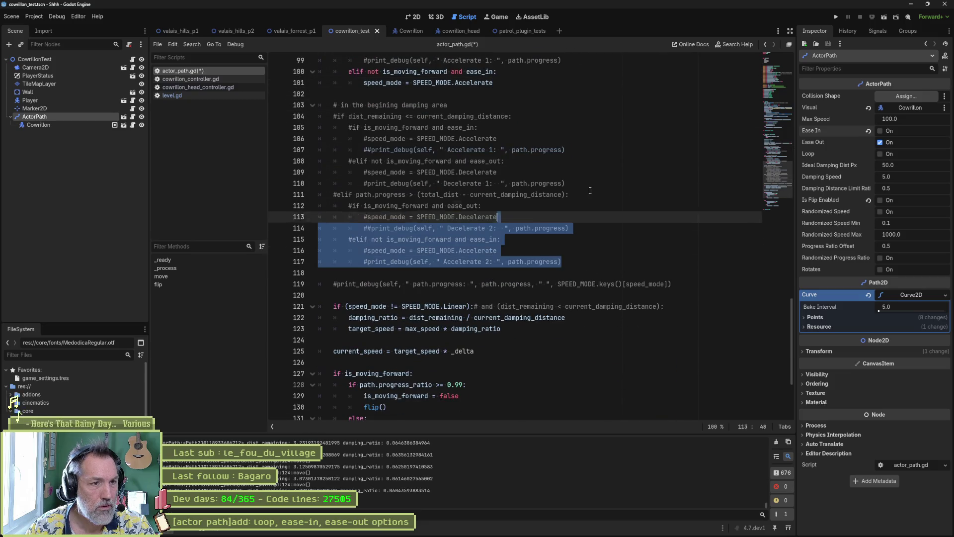
key("shift+Up")
key("shift+Up")
key("shift+Up")
key("Delete")
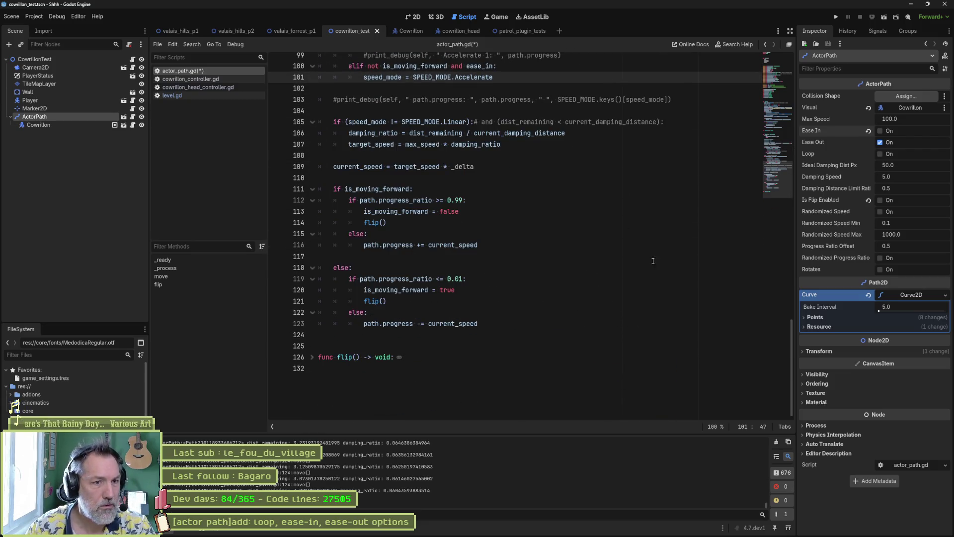
- Delete both commented 'Accelerate 1' debug print lines
scroll(653, 249, "up", 5)
left_click_drag(558, 278, 671, 278)
scroll(646, 268, "up", 2)
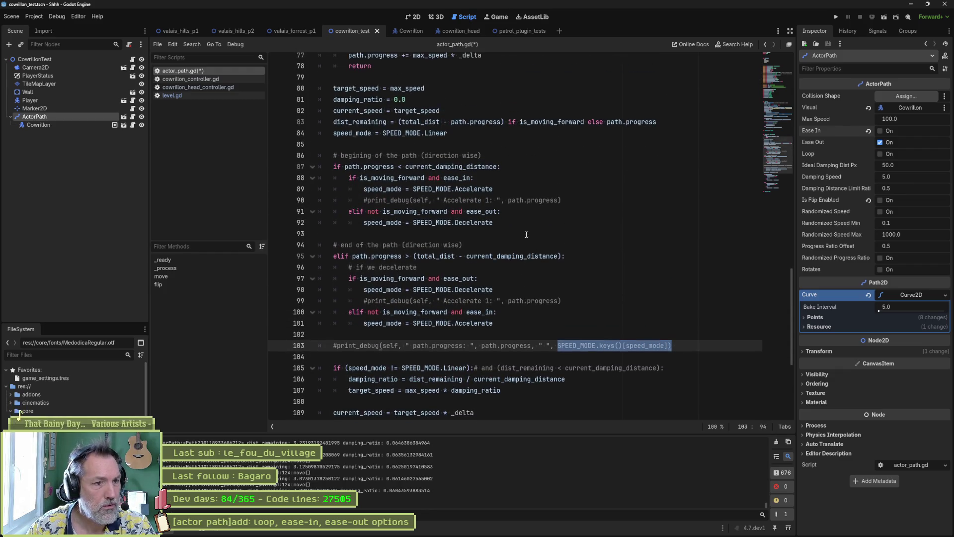
left_click(510, 201)
key("ctrl+shift+k")
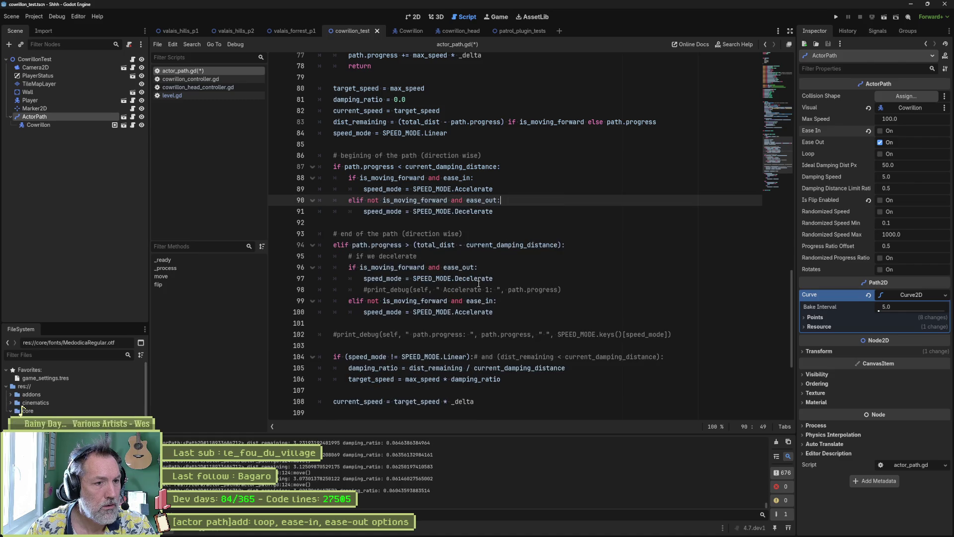
left_click(478, 288)
key("ctrl+shift+k")
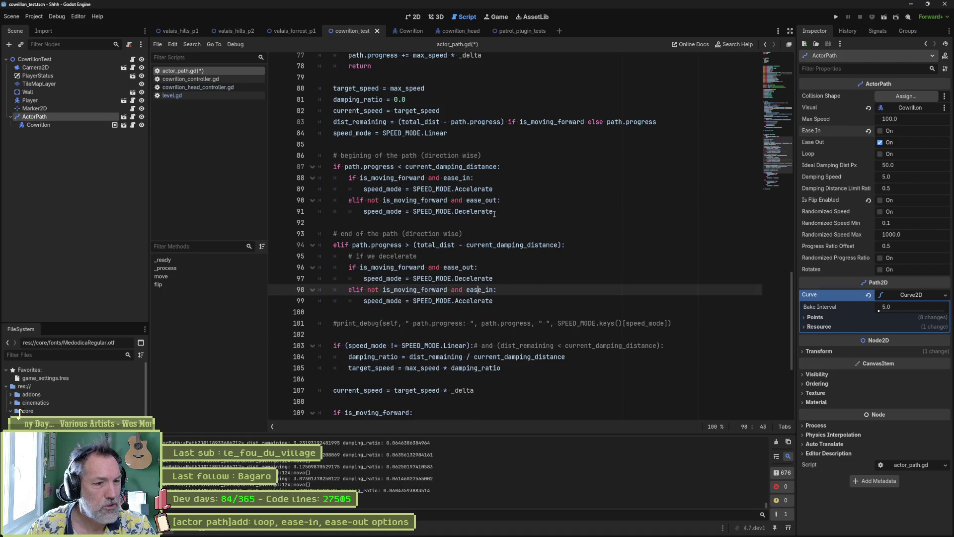
- Remove the trailing and-condition comment on line 103 and the '# if we decelerate' line
scroll(494, 230, "down", 3)
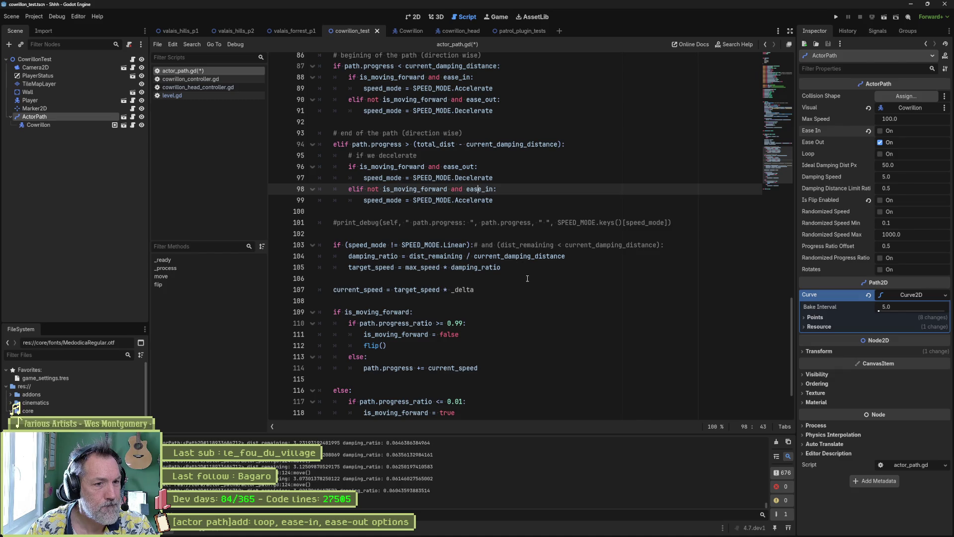
left_click_drag(474, 245, 667, 247)
key("Delete")
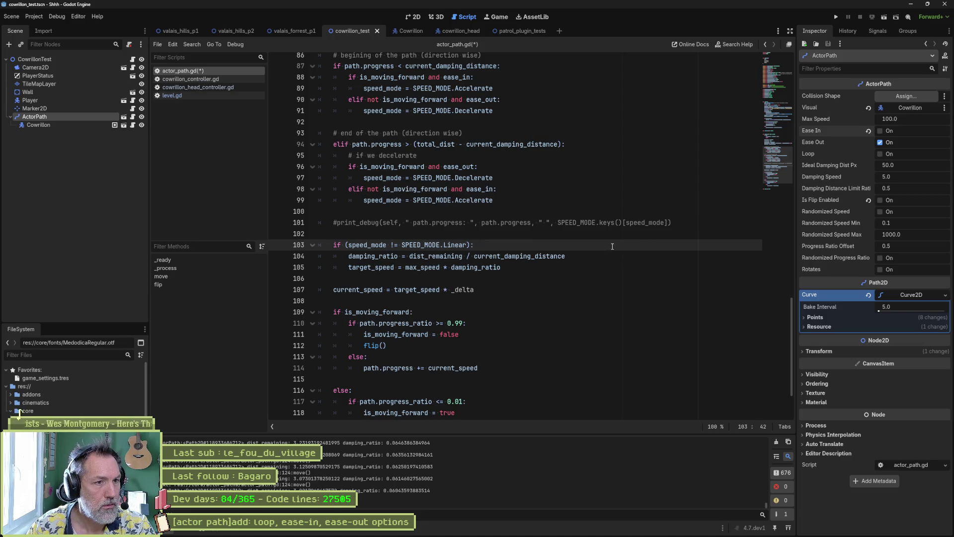
scroll(551, 237, "up", 3)
left_click(422, 255)
key("ctrl+shift+k")
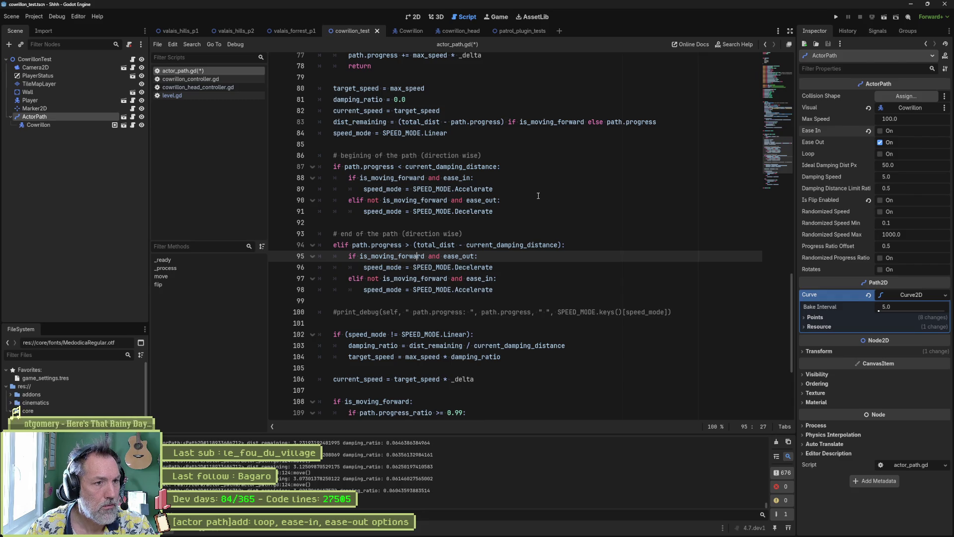
- Delete '(direction wise)' from the section comments on lines 86 and 93 at once
left_click(417, 155)
left_click(398, 234, "alt")
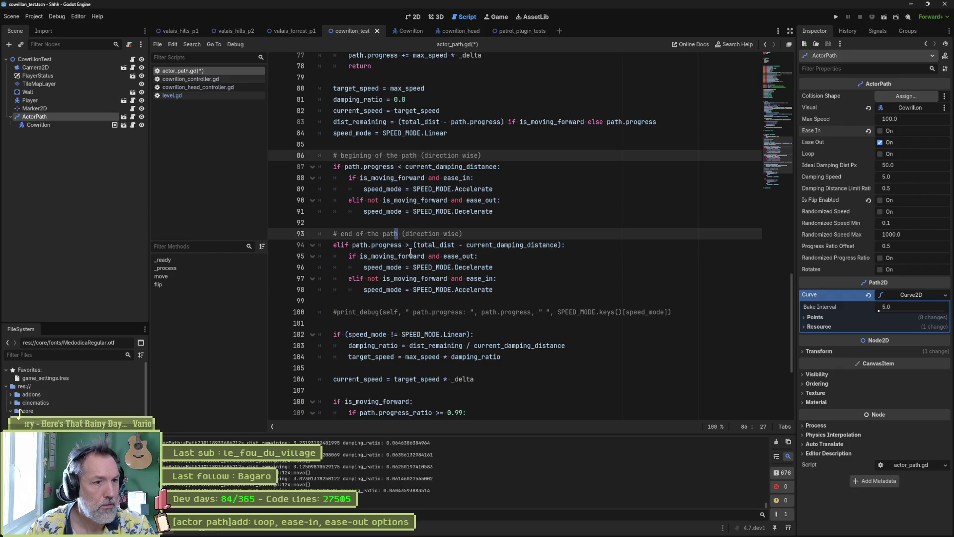
left_click(417, 155, "alt")
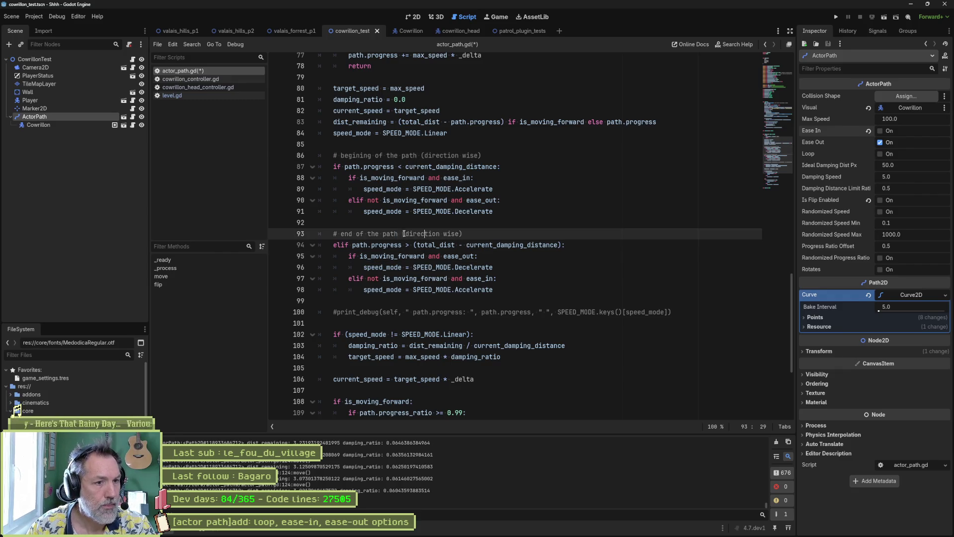
left_click(418, 156, "alt")
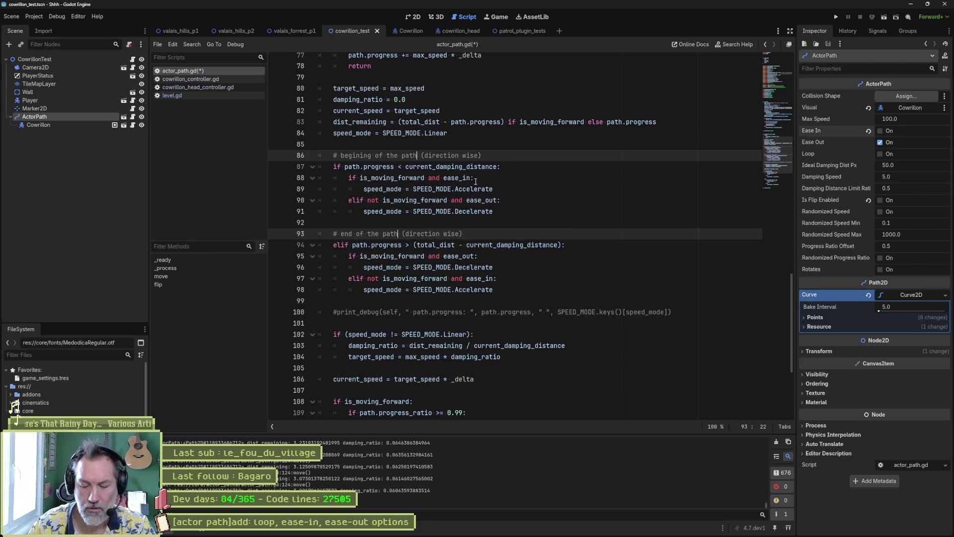
key("shift+Home")
key("shift+End")
key("Delete")
- Move the caret to the end of the target_speed line
left_click(529, 268)
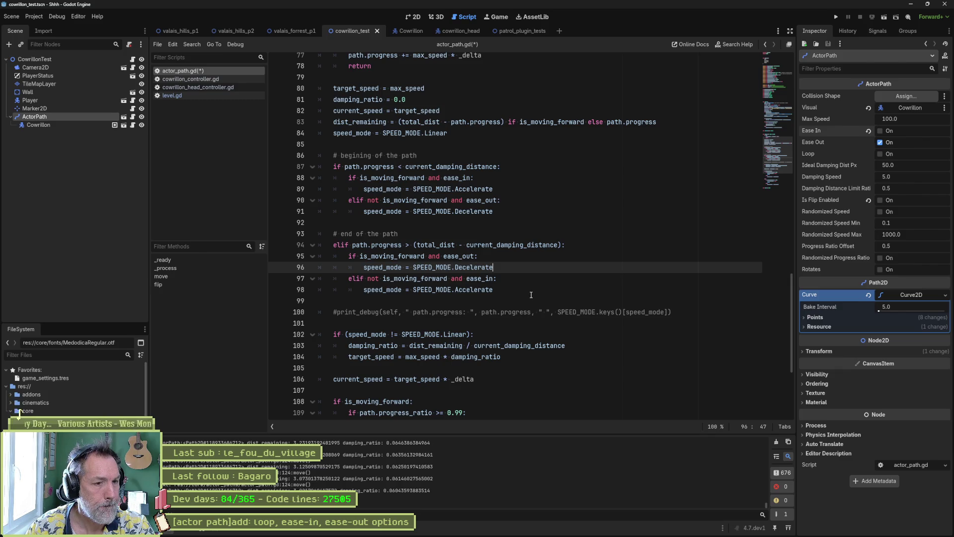
scroll(530, 294, "down", 2)
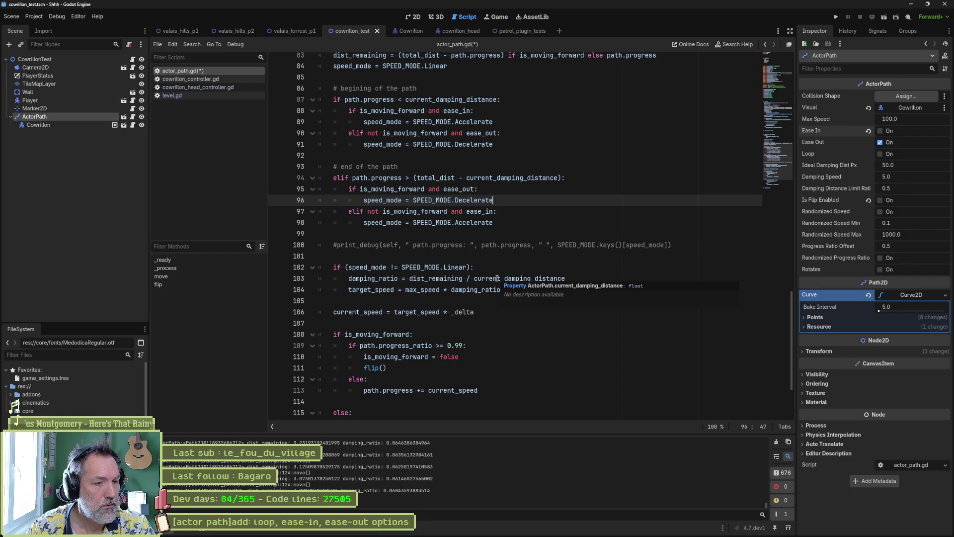
left_click(511, 289)
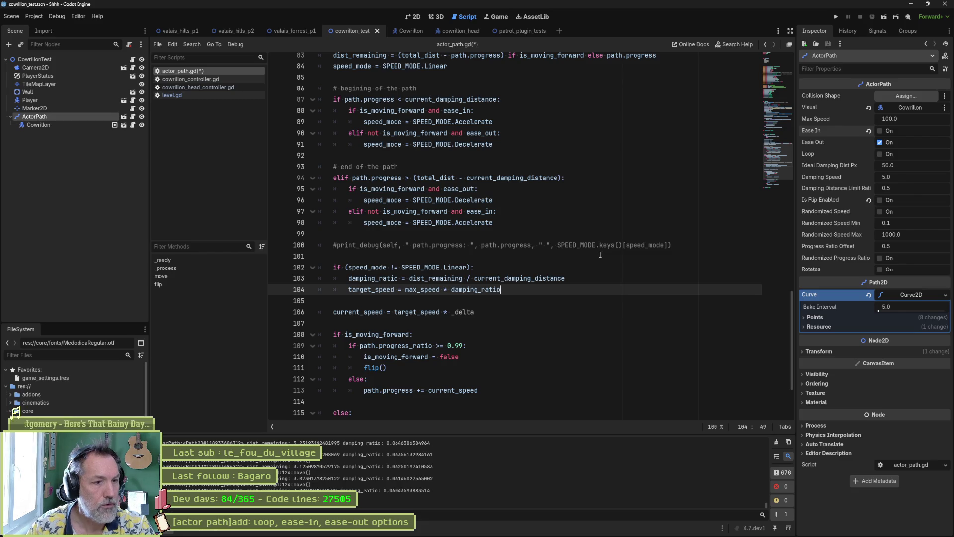
- Add print_debug(self, " damping_ratio: ", damping_ratio) below target_speed and run the scene
key("Return")
type("print_debug(self,")
key("Up")
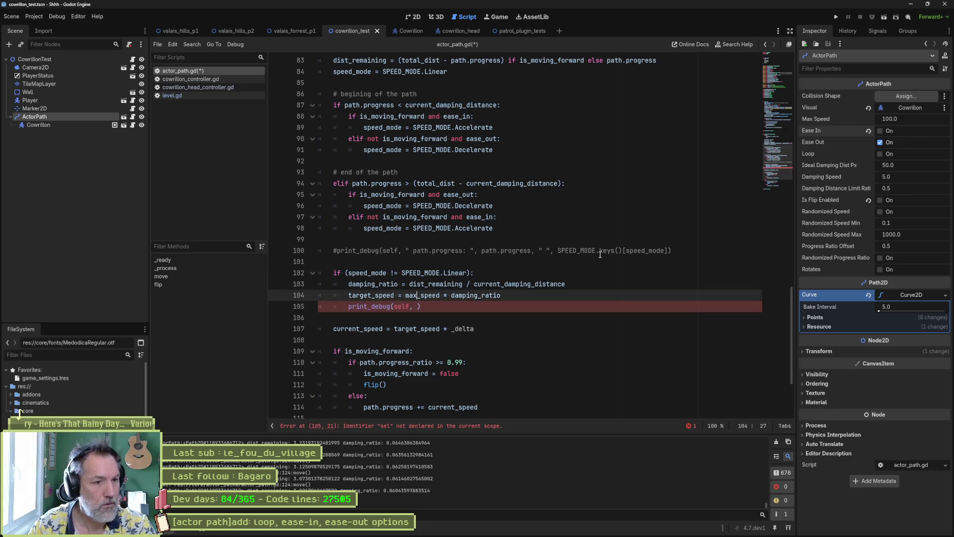
scroll(600, 254, "up", 1)
key("Up")
key("shift+Home")
key("ctrl+c")
key("Down")
key("Down")
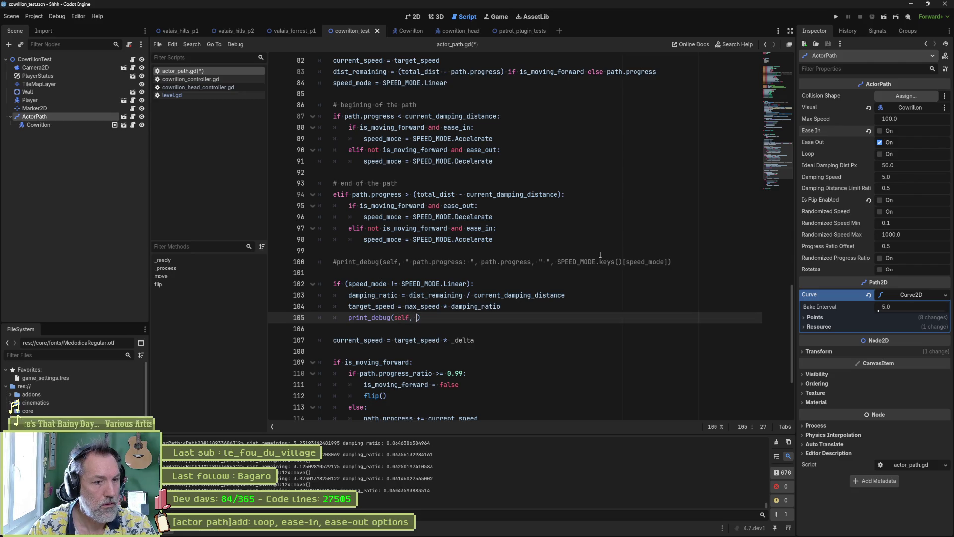
type("damping_ratio: \", ")
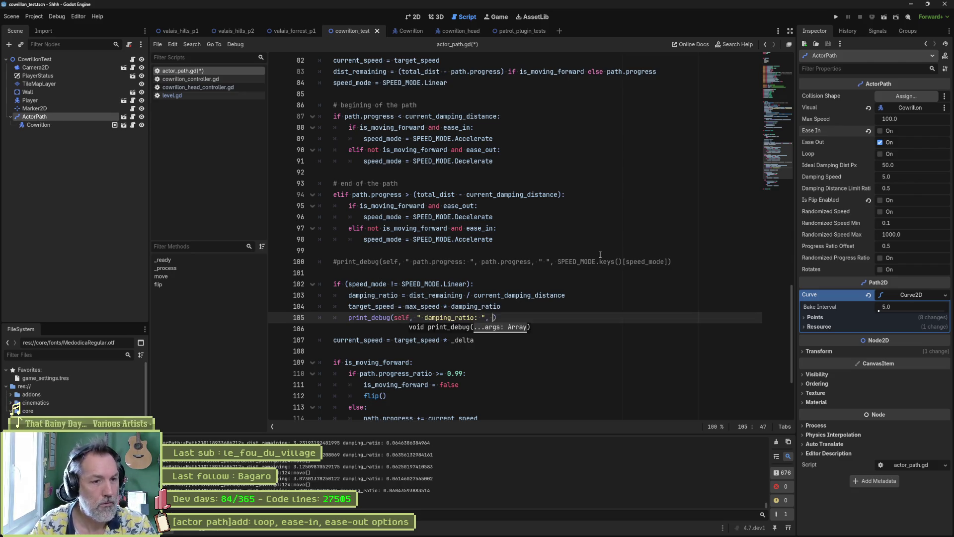
type("damping_ratio")
key("Return")
key("F6")
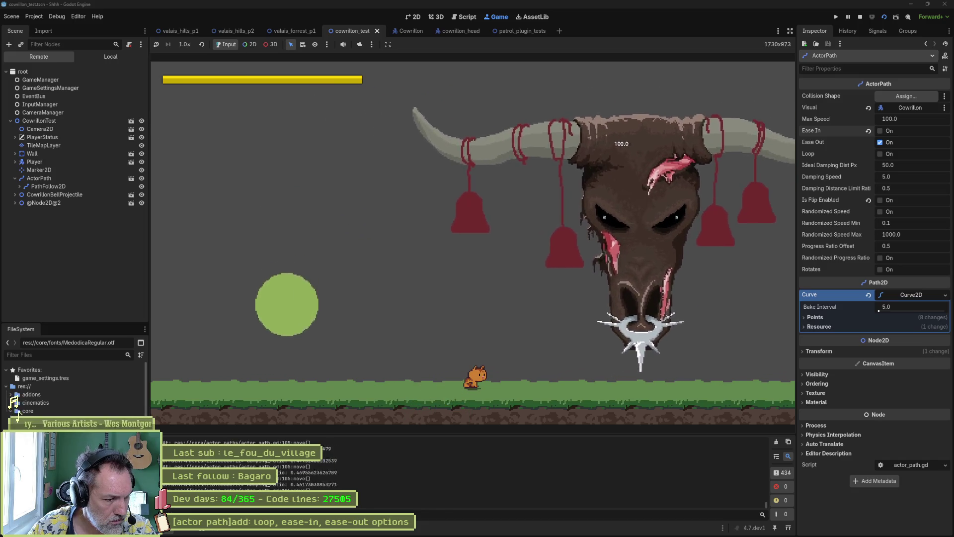
- Test-run with Ease In on and Ease Out off, then select dist_remaining on the damping_ratio line
key("F8")
left_click(880, 131)
left_click(880, 142)
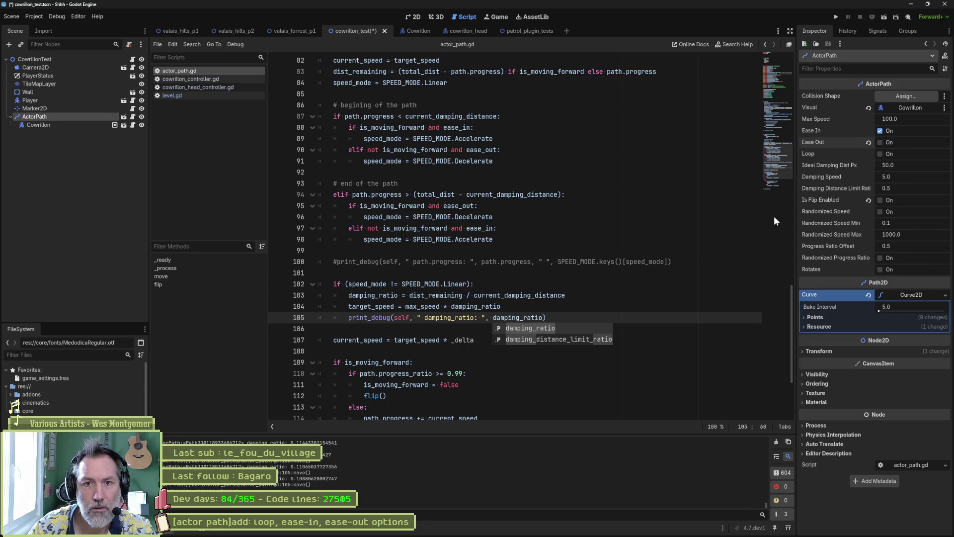
key("F6")
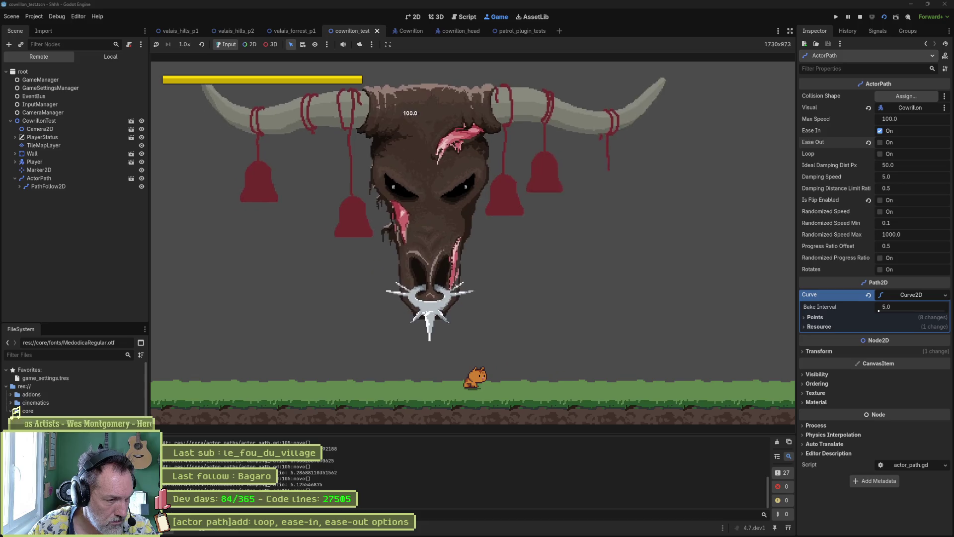
key("F8")
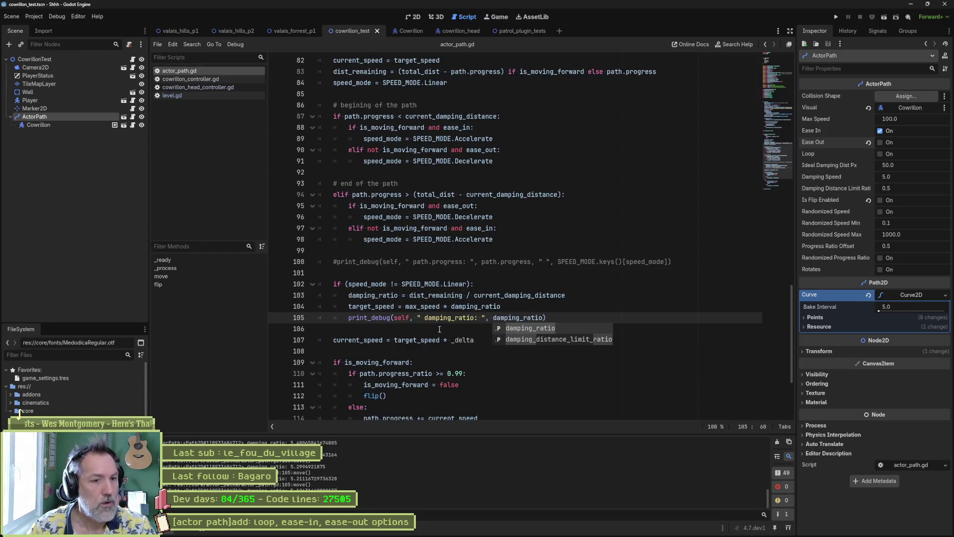
left_click(459, 295)
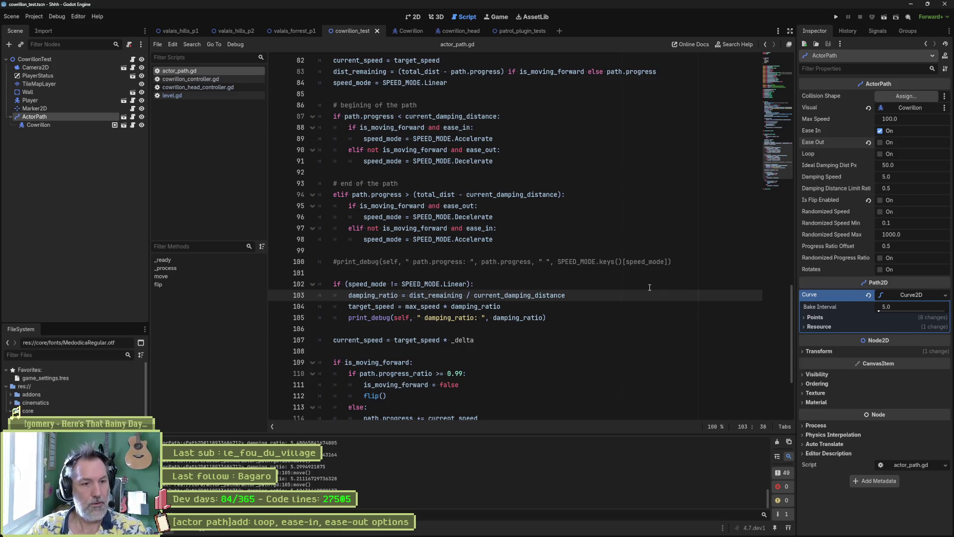
double_click(431, 296)
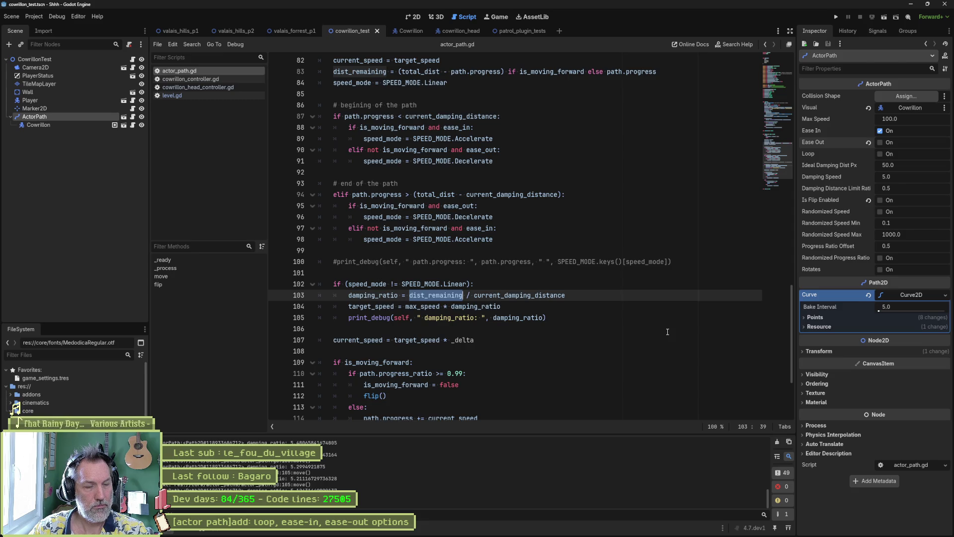
- Add " dist_remaining: ", dist_remaining to the damping print_debug call and run the scene twice
left_click_drag(550, 321, 557, 310)
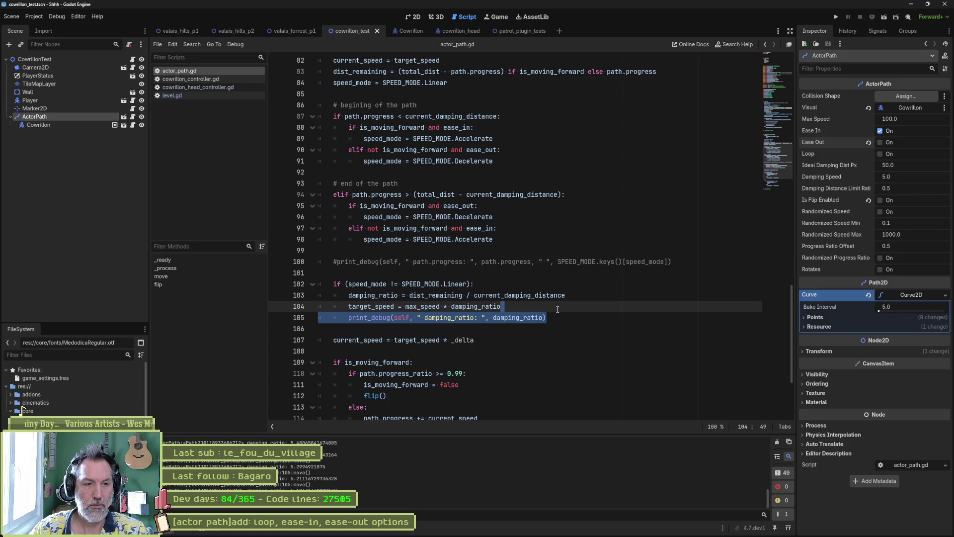
double_click(447, 298)
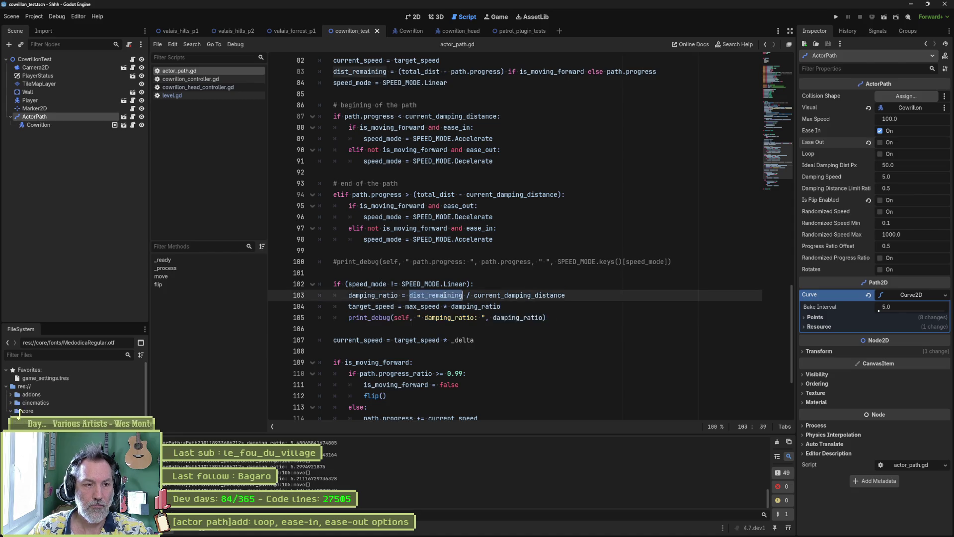
left_click(418, 317)
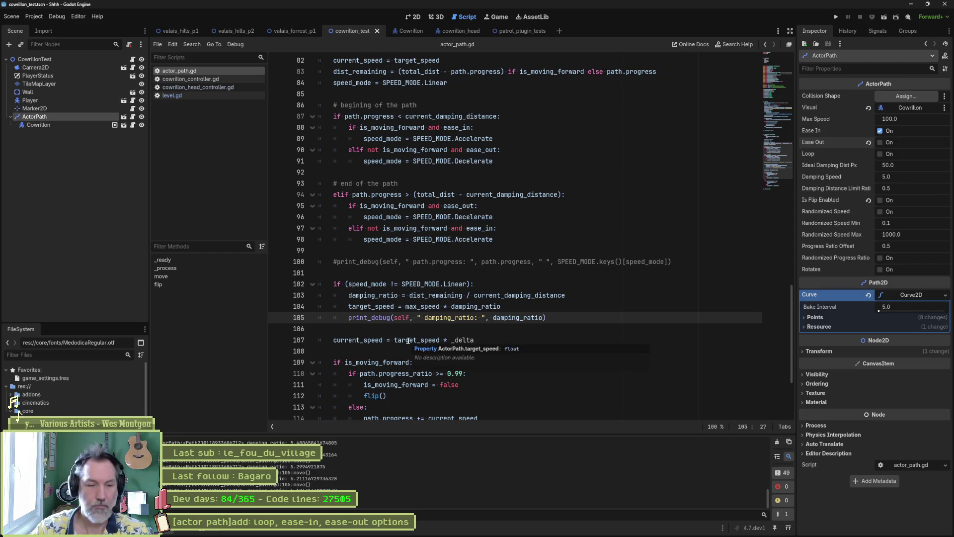
type("\"")
type(" dist_remaining: \",dist_remaining ")
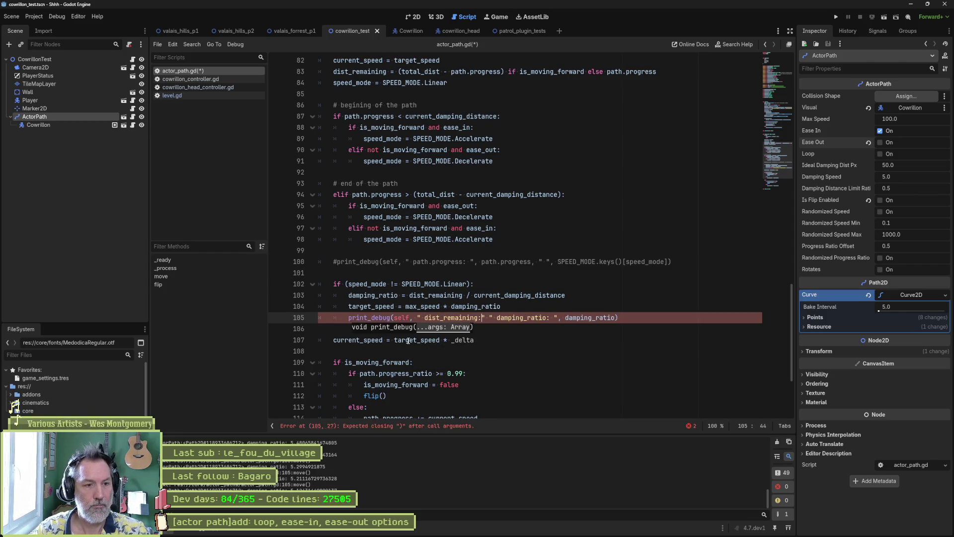
type(",")
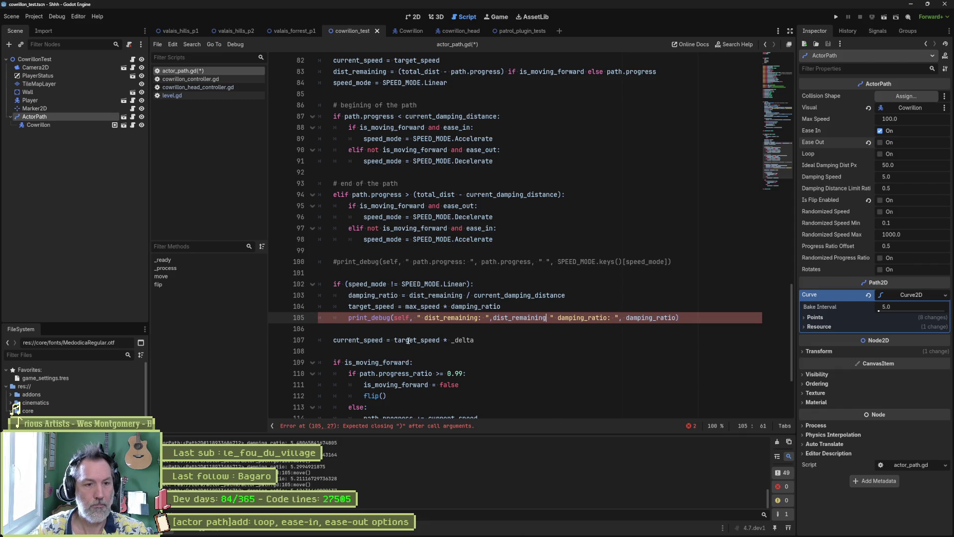
key("F6")
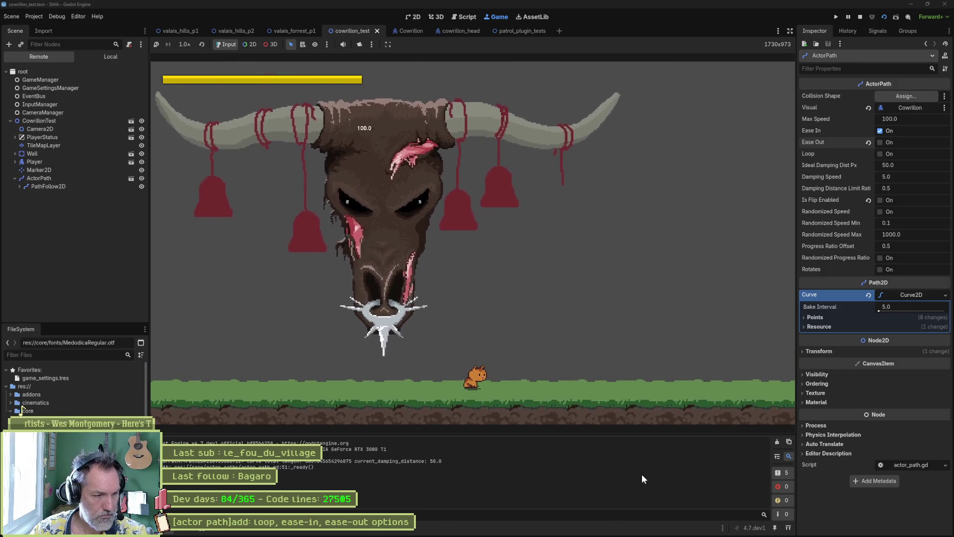
key("F8")
left_click_drag(768, 502, 769, 457)
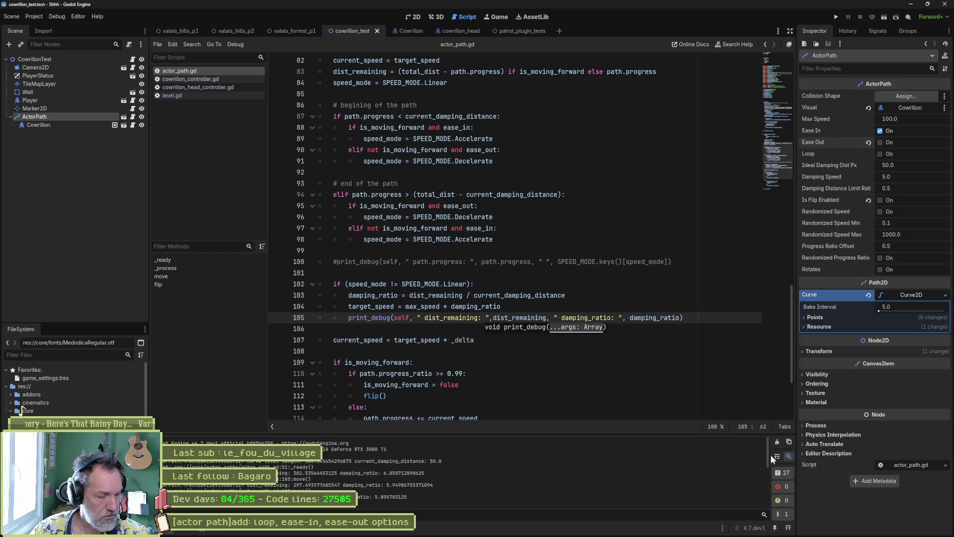
key("F6")
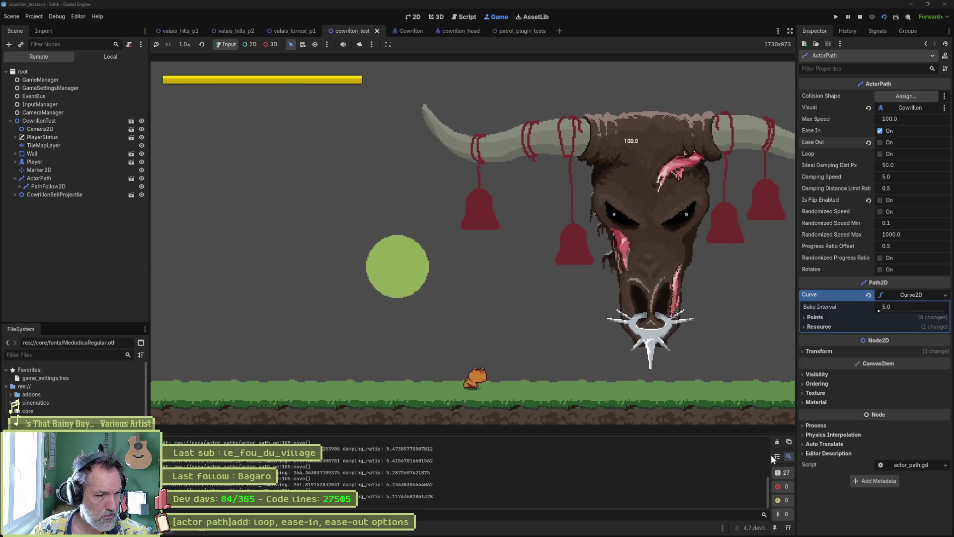
key("F8")
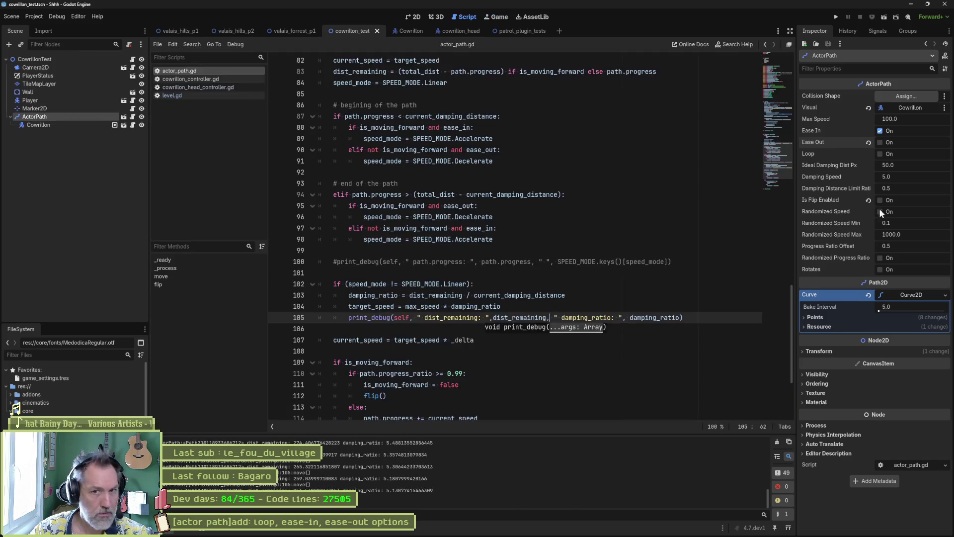
- Switch ActorPath back to Ease Out only and test-run the scene
left_click(880, 142)
left_click(880, 130)
key("F6")
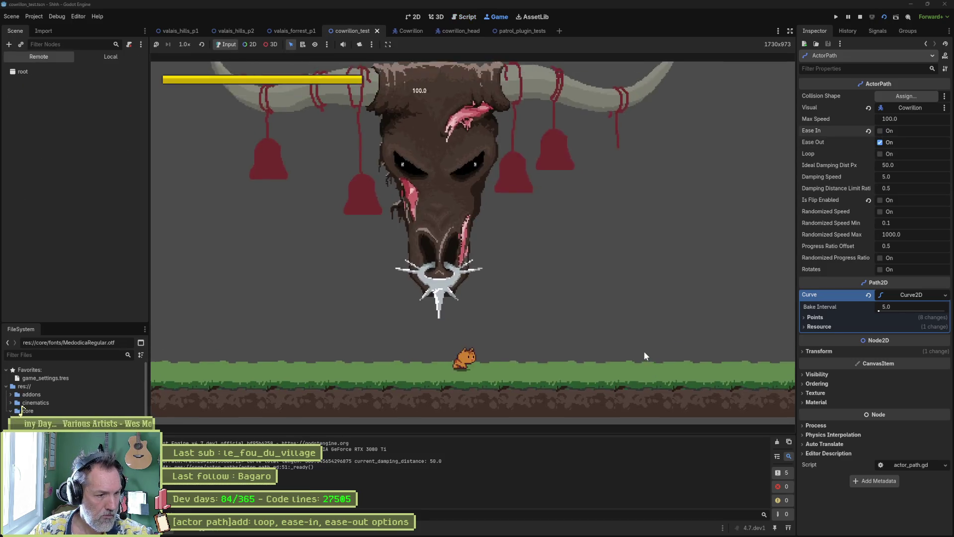
key("F8")
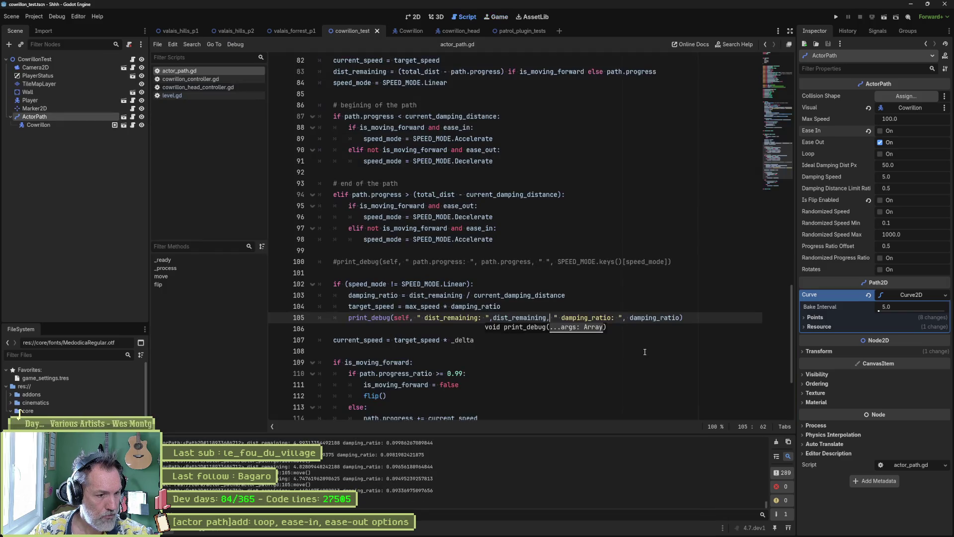
- Copy the damping debug print line, restoring it in place
left_click_drag(767, 505, 776, 440)
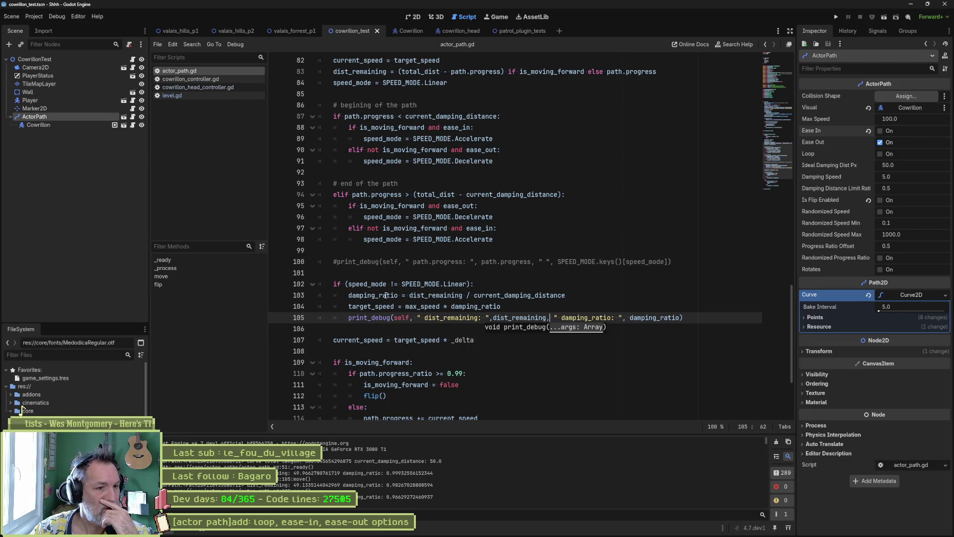
double_click(527, 318)
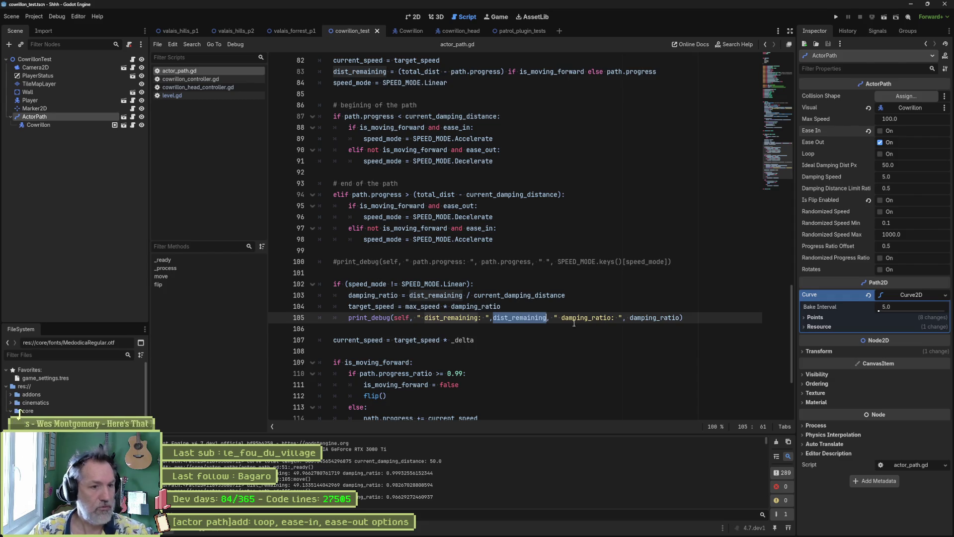
triple_click(685, 317)
key("ctrl+c")
key("Delete")
scroll(511, 240, "up", 6)
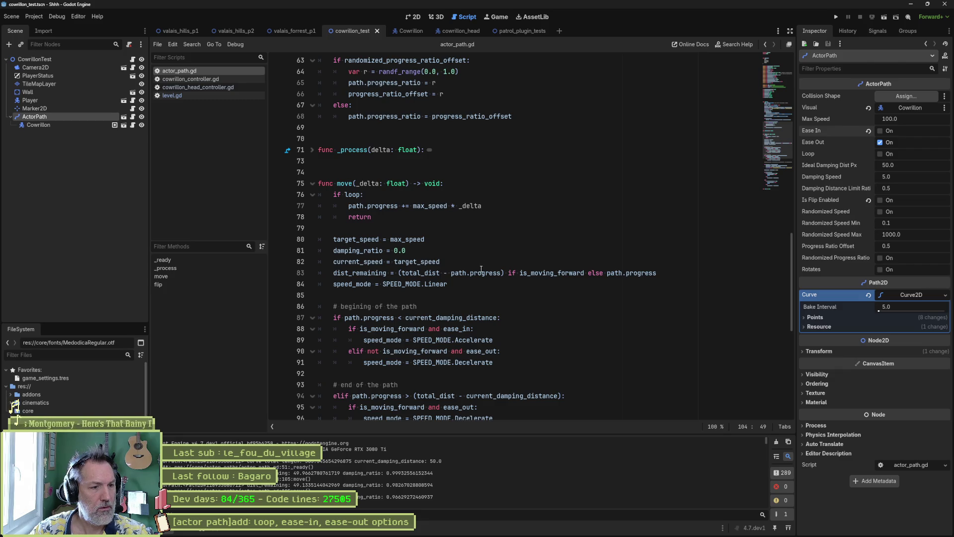
scroll(476, 278, "down", 6)
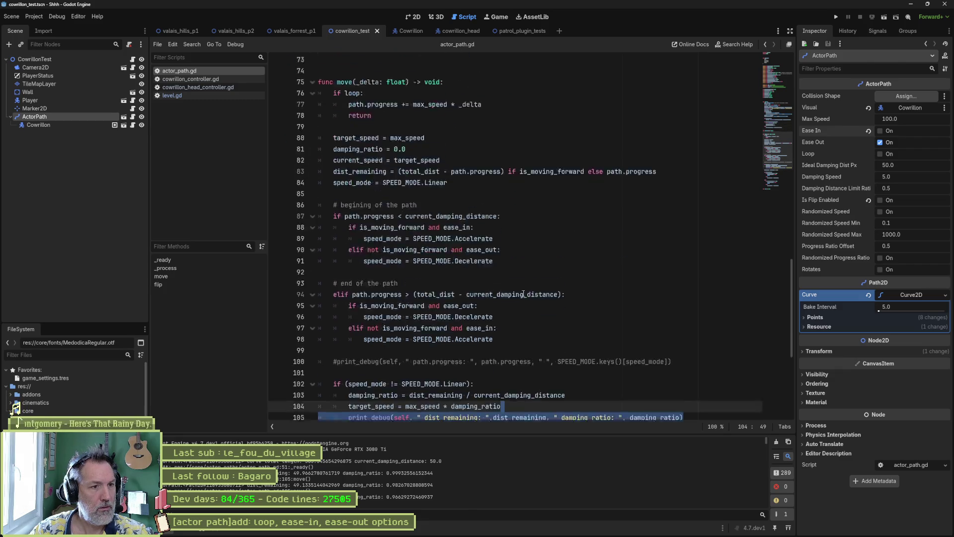
key("ctrl+z")
- Paste the print after the dist_remaining assignment and strip its damping_ratio part
double_click(422, 295)
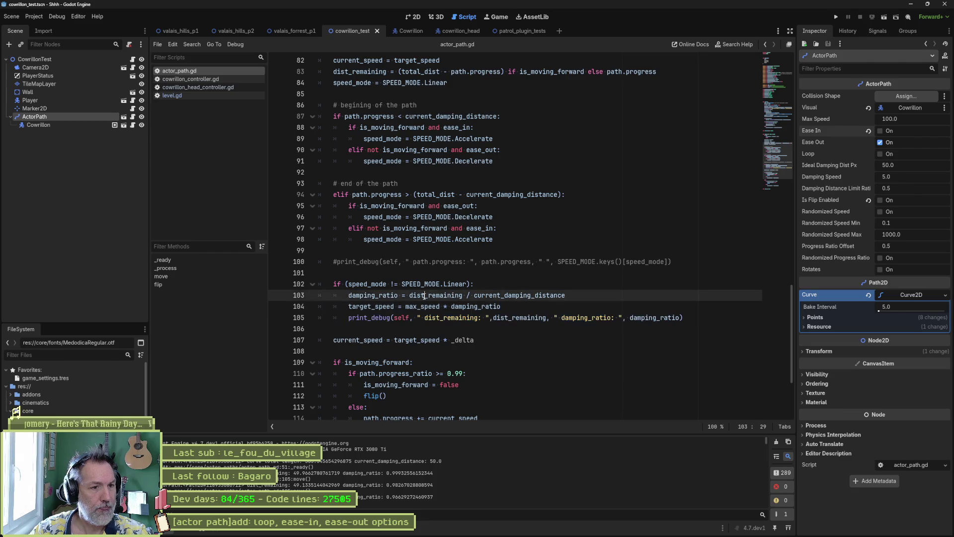
scroll(512, 285, "up", 3)
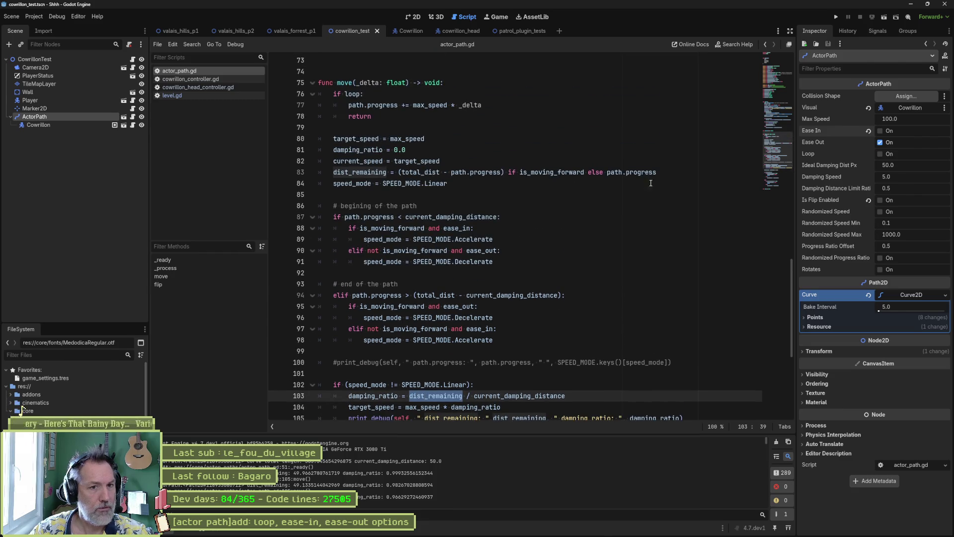
left_click(664, 173)
key("Return")
key("ctrl+v")
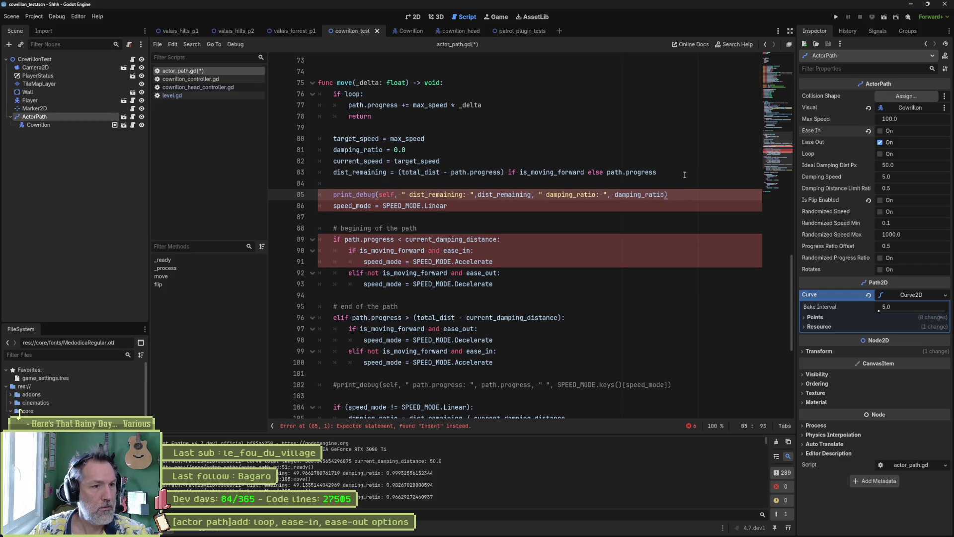
key("alt+Up")
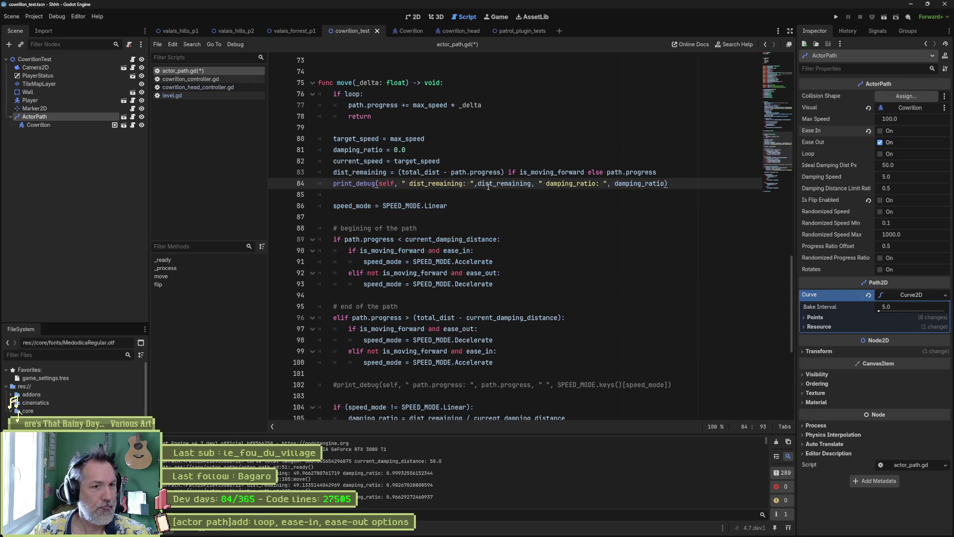
left_click_drag(532, 184, 664, 183)
key("BackSpace")
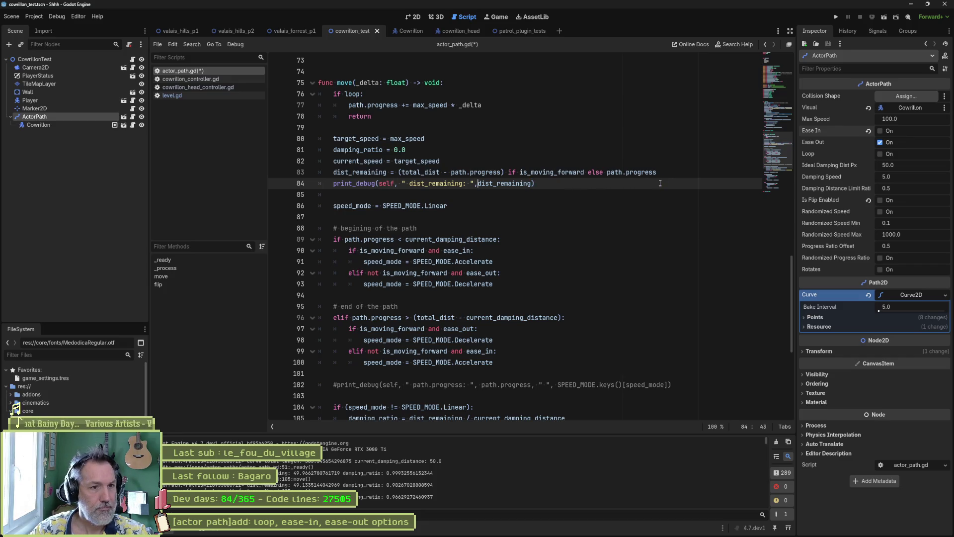
- Run the scene to test the new dist_remaining print, then stop it
scroll(537, 256, "down", 5)
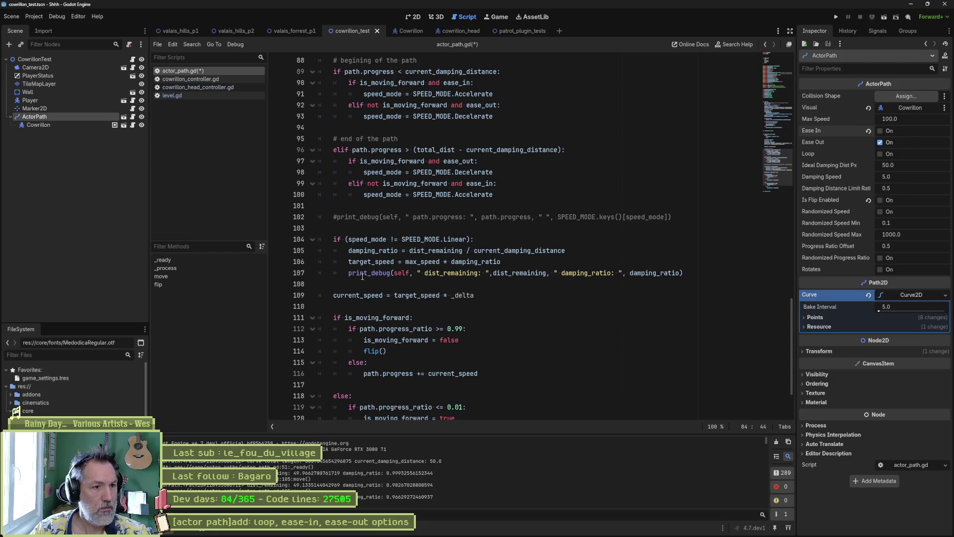
left_click(348, 273)
key("F6")
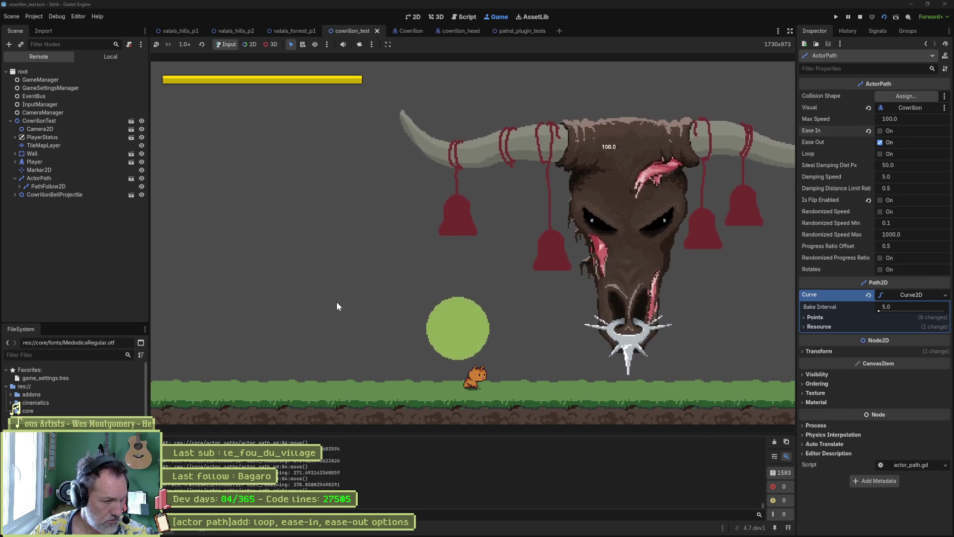
key("F8")
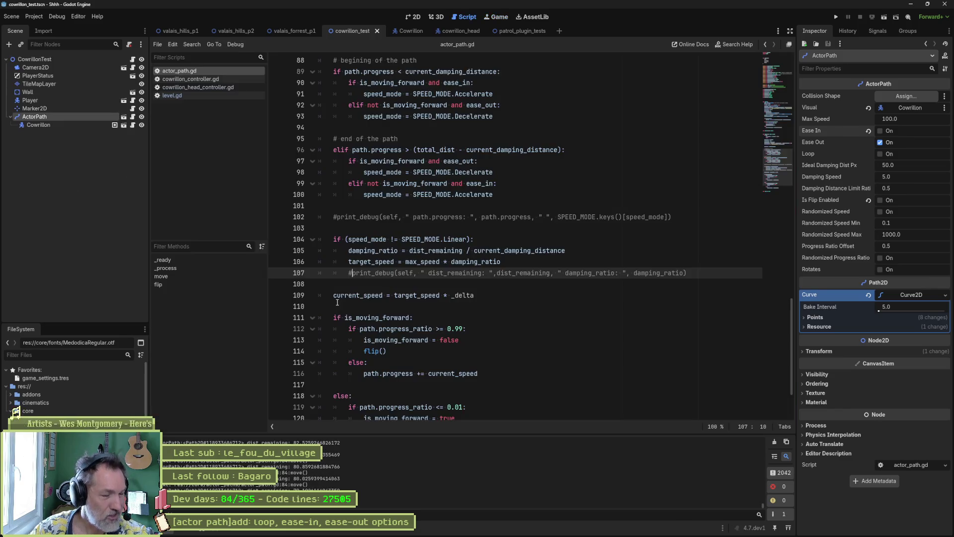
- Copy the line 84 dist_remaining print into the damping block as line 106, indented
scroll(403, 232, "up", 5)
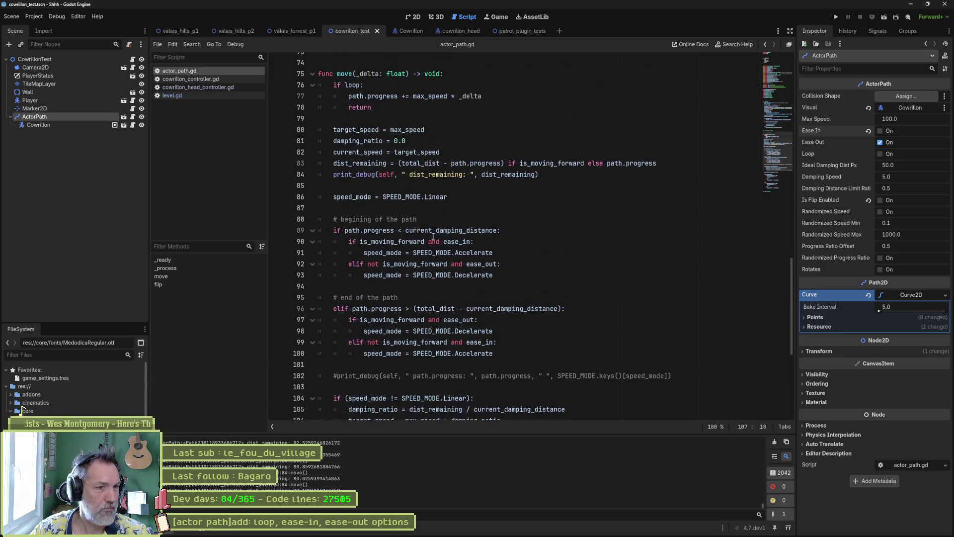
double_click(363, 172)
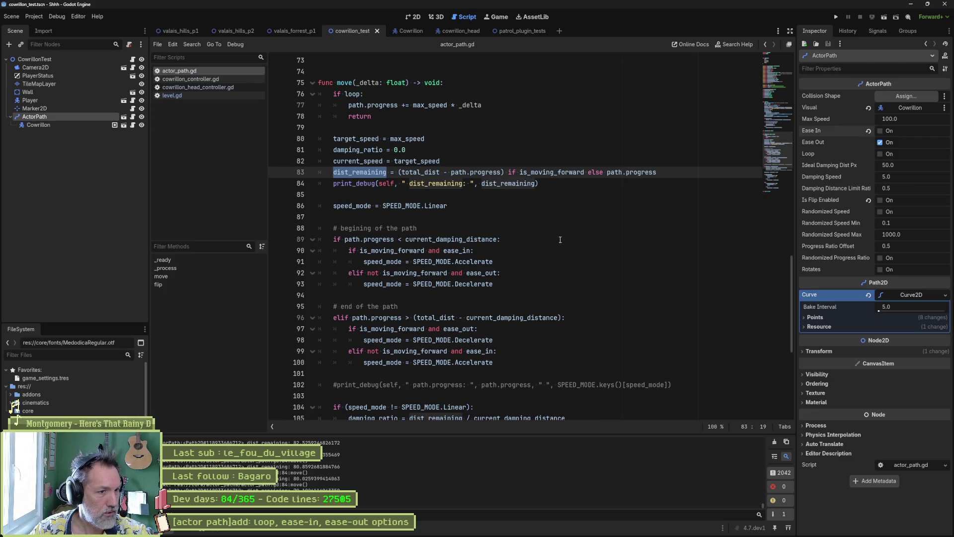
scroll(560, 239, "down", 2)
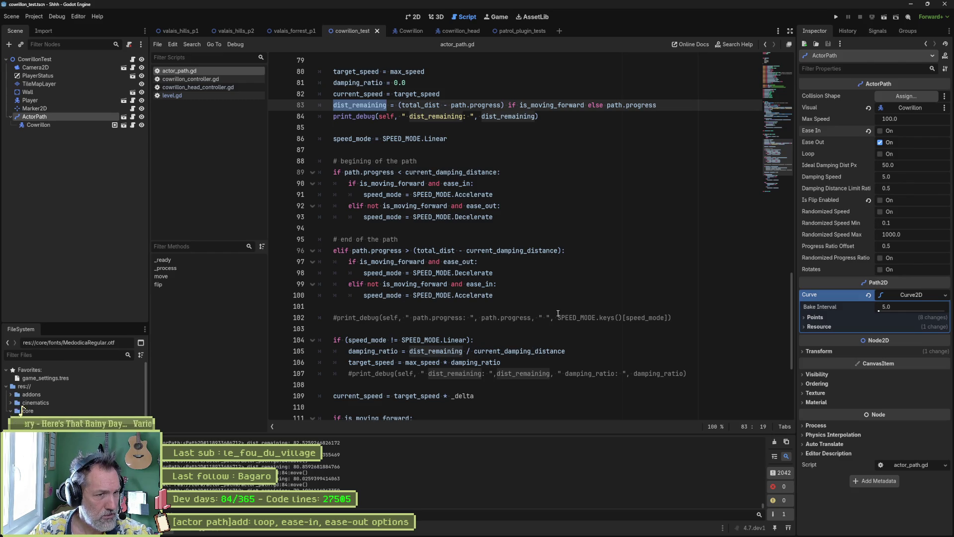
left_click_drag(646, 112, 660, 109)
key("ctrl+c")
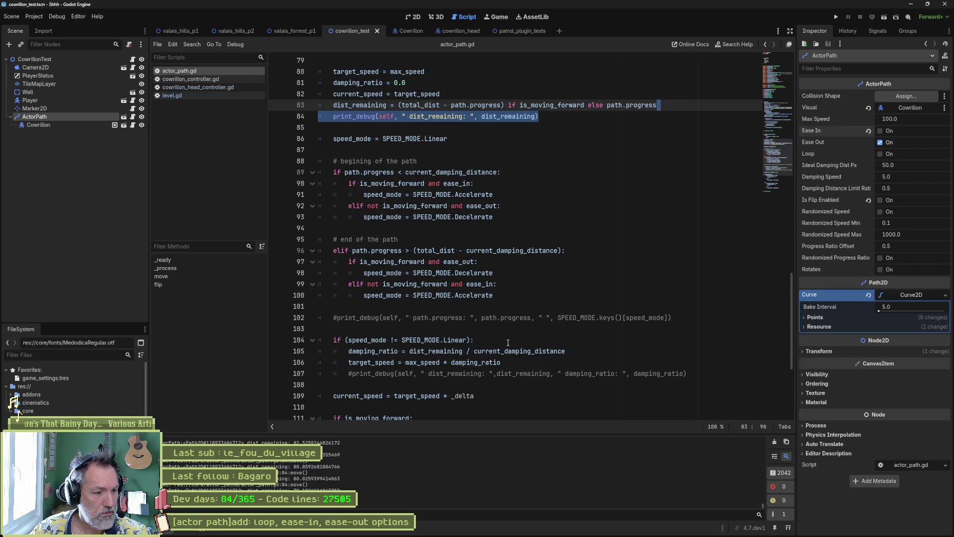
left_click(569, 351)
key("ctrl+v")
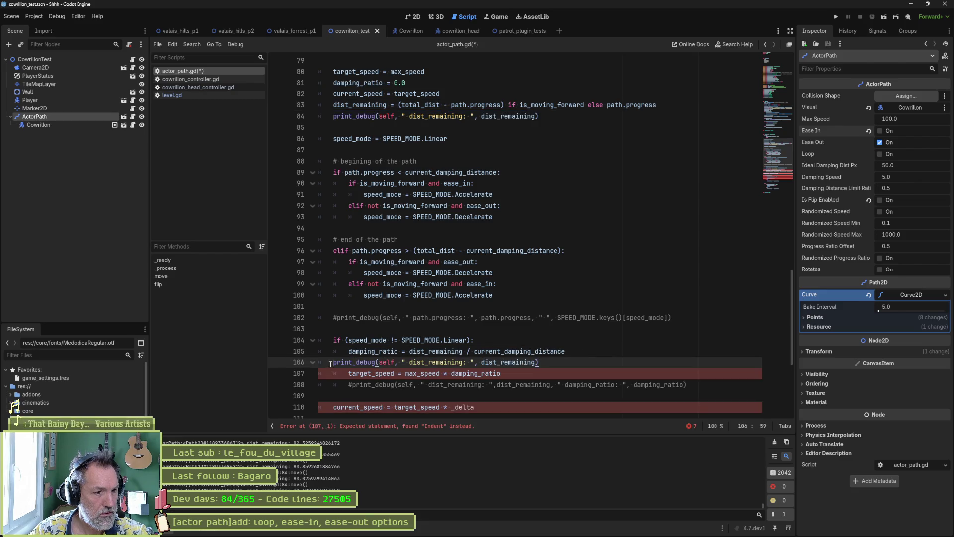
left_click(333, 362)
key("Tab")
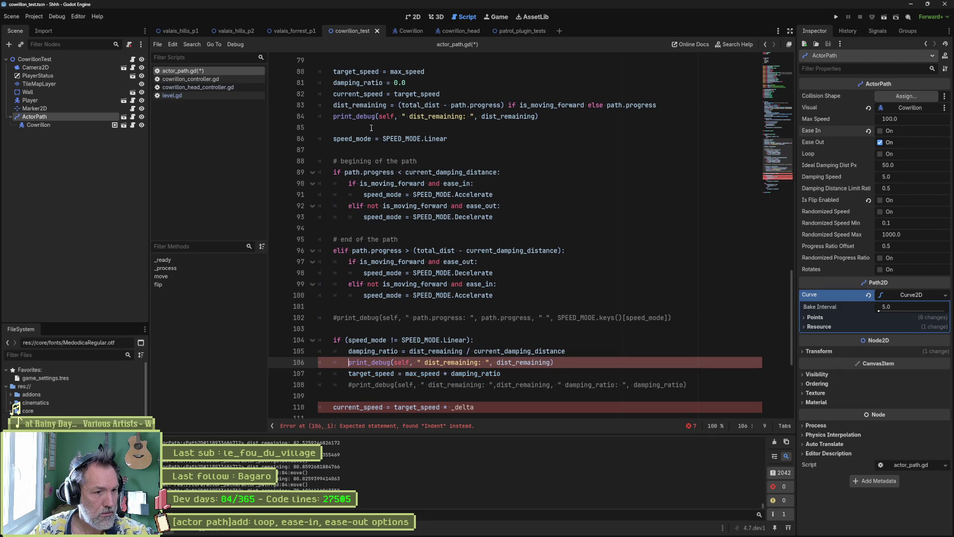
- Label the two dist_remaining prints '1' and '2' and run the scene
left_click(338, 114)
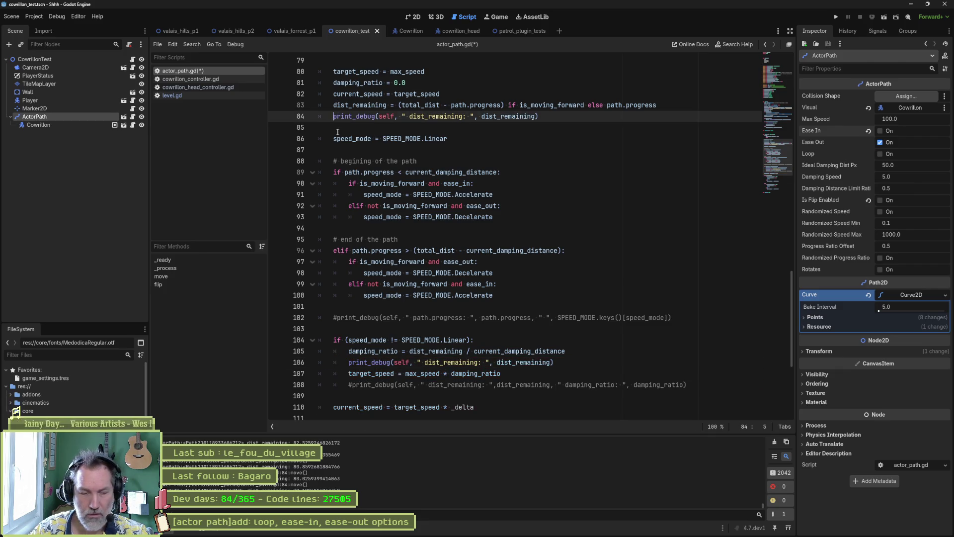
left_click(463, 116)
type("1")
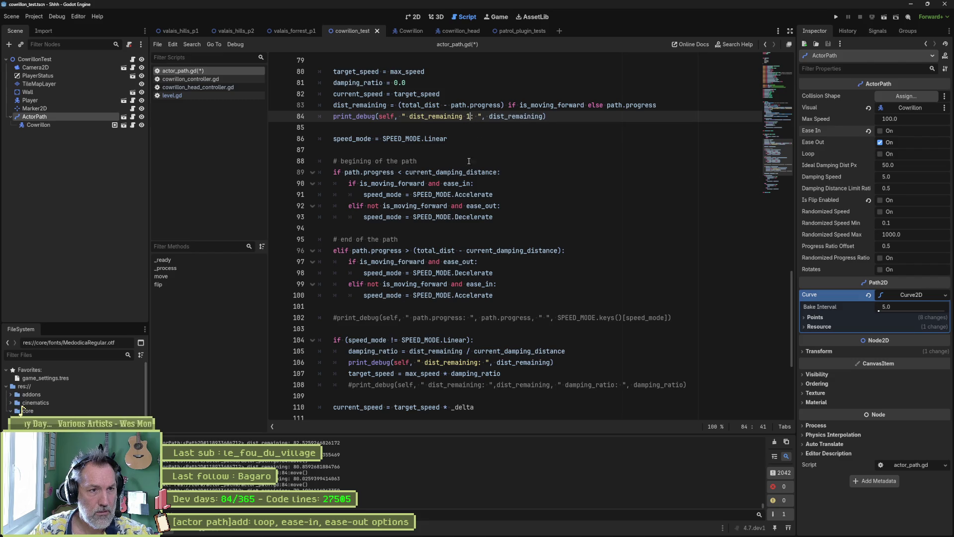
left_click(483, 362)
type("2")
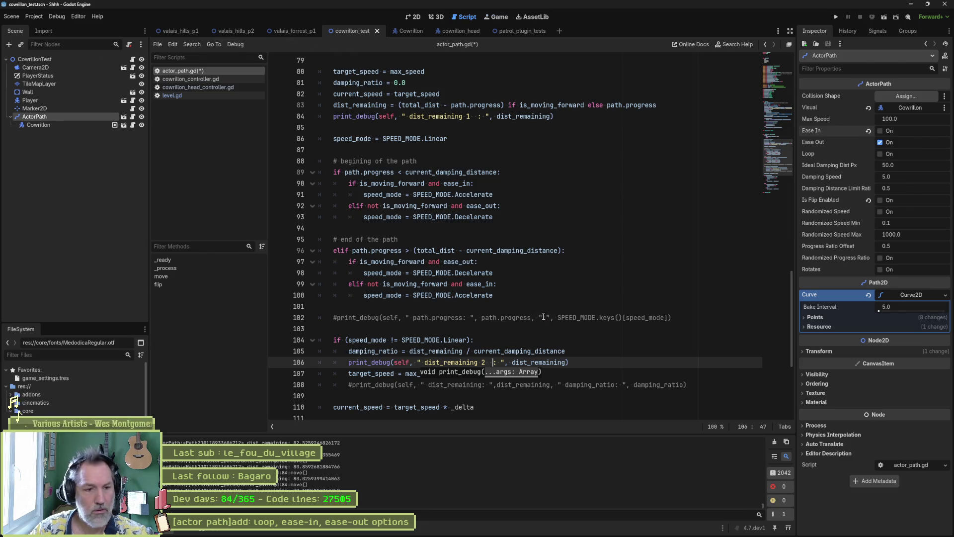
key("F6")
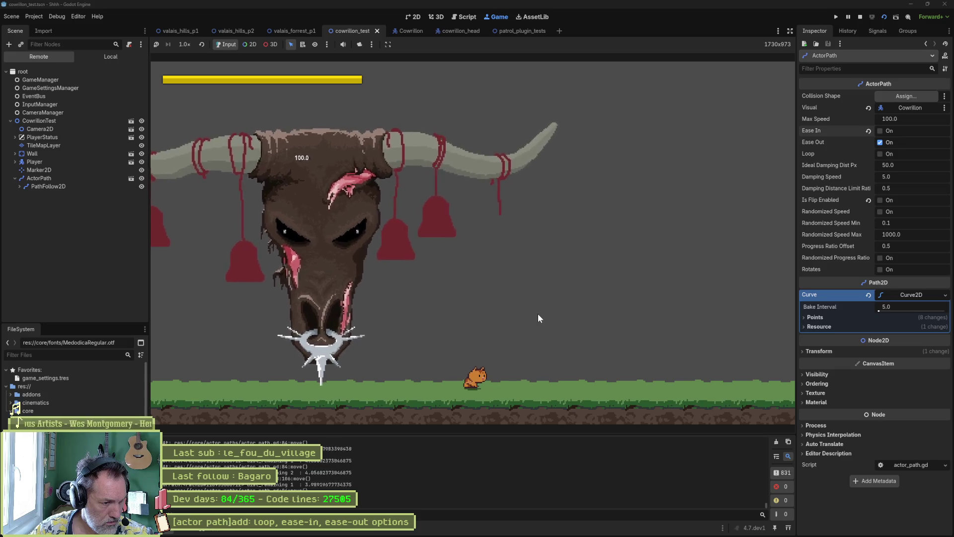
- Restart the running scene, then stop it
key("F8")
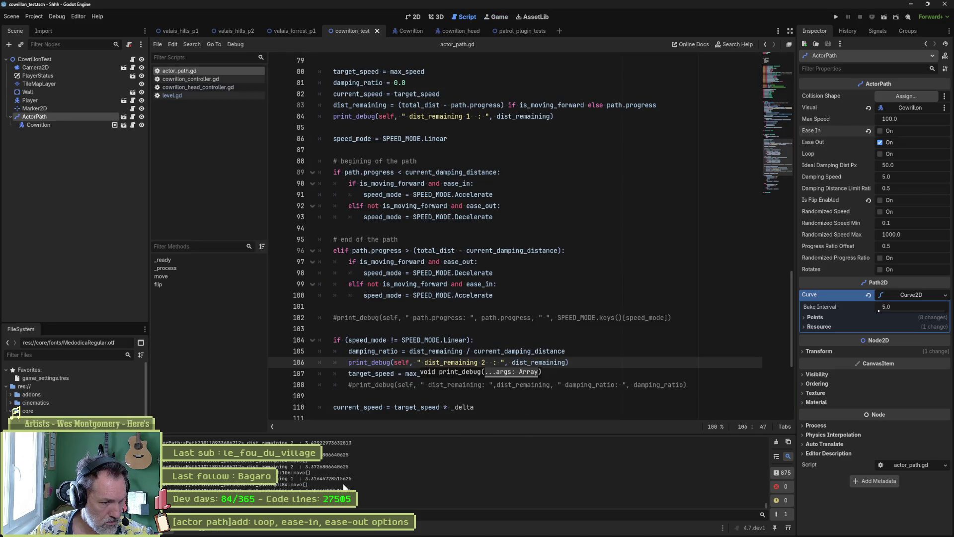
key("F6")
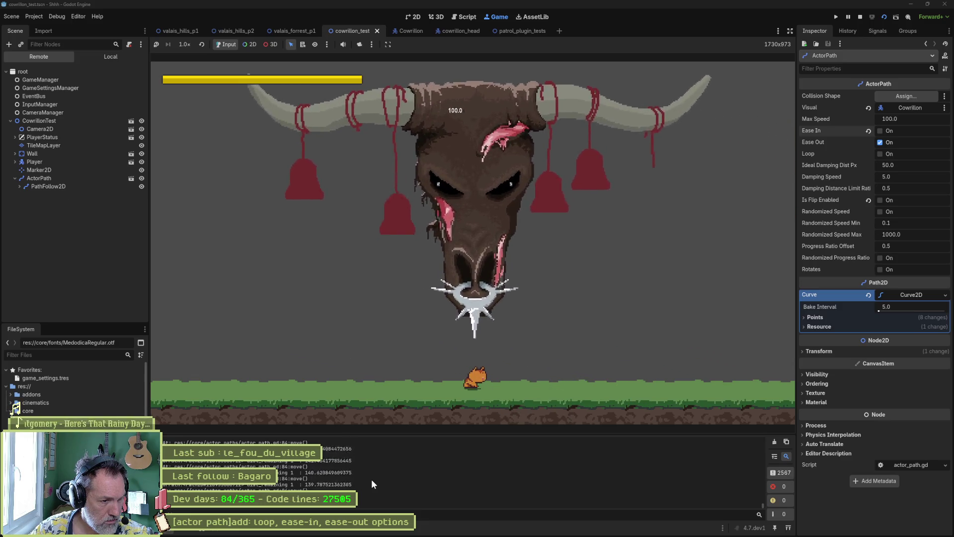
key("F8")
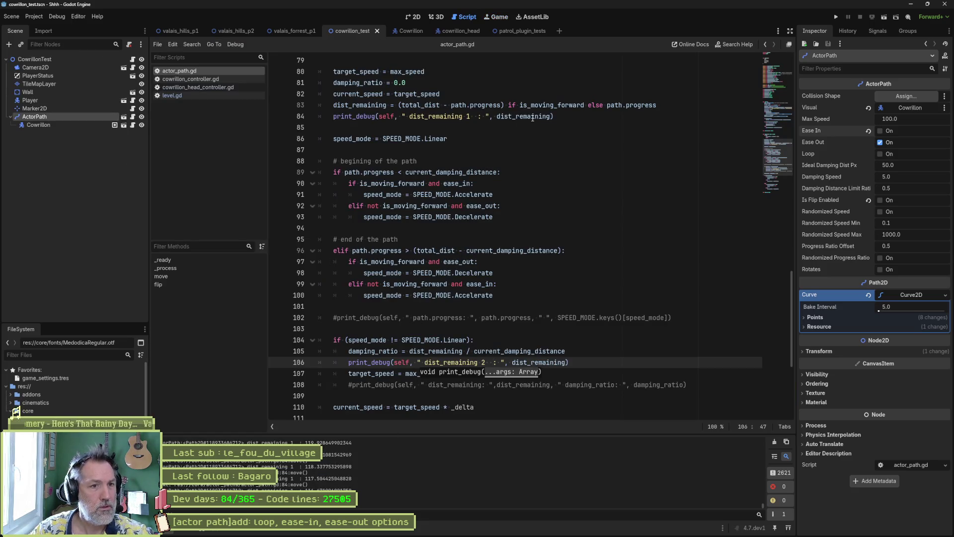
- Delete the first dist_remaining print on line 84 and select current_damping_distance on line 104
left_click(523, 117)
key("ctrl+shift+k")
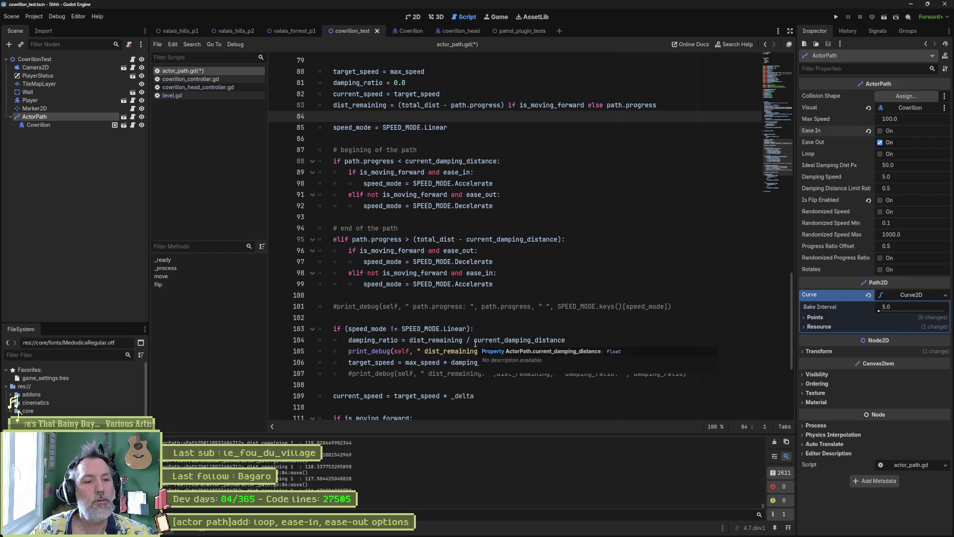
double_click(497, 341)
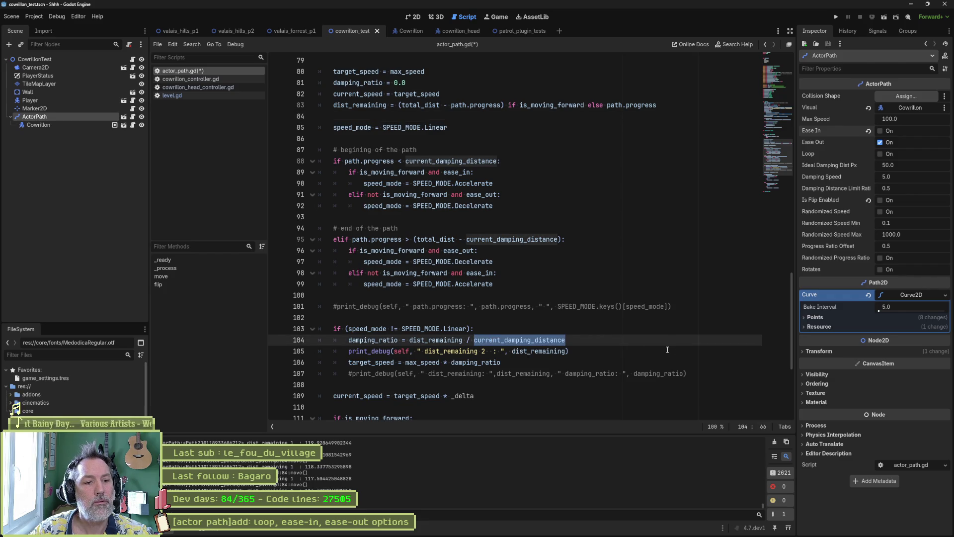
scroll(629, 353, "up", 3)
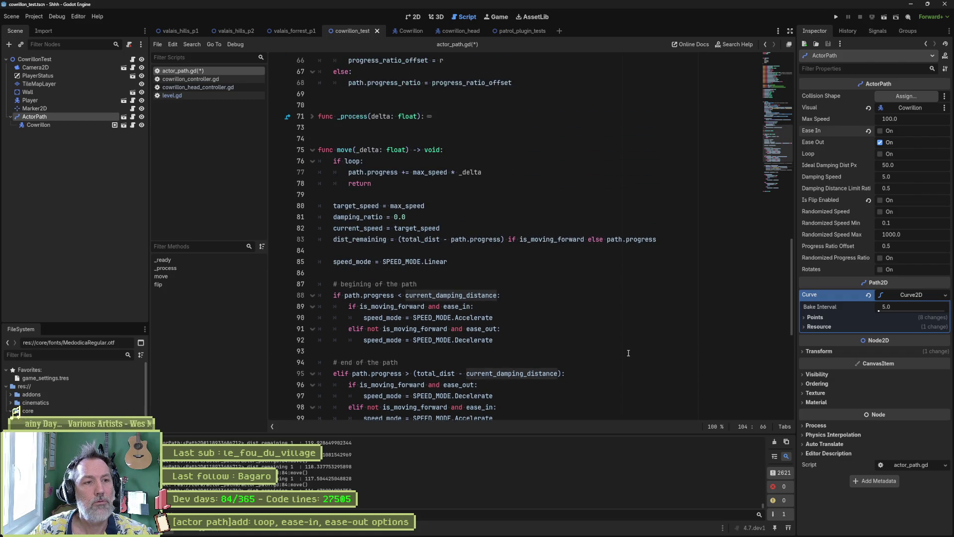
scroll(627, 353, "down", 4)
scroll(628, 353, "down", 4)
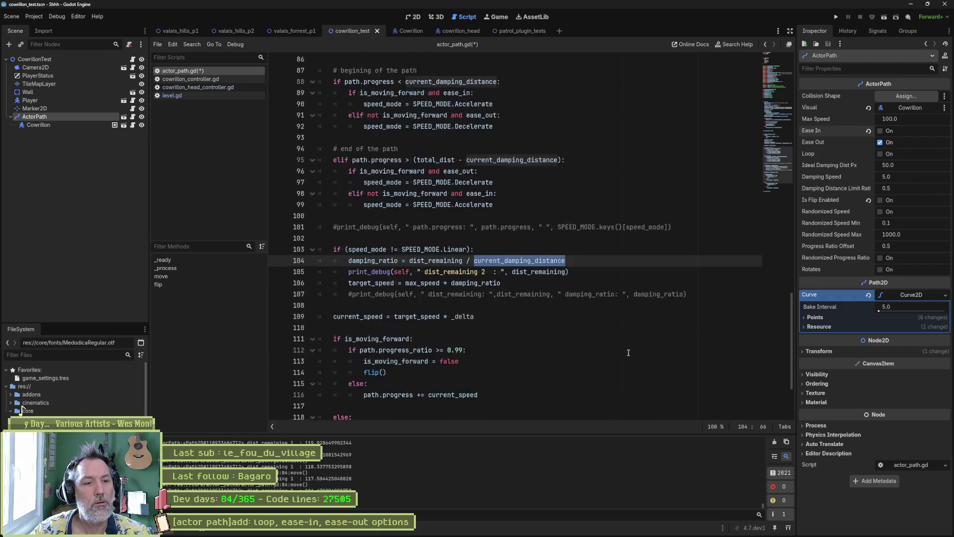
scroll(628, 352, "up", 5)
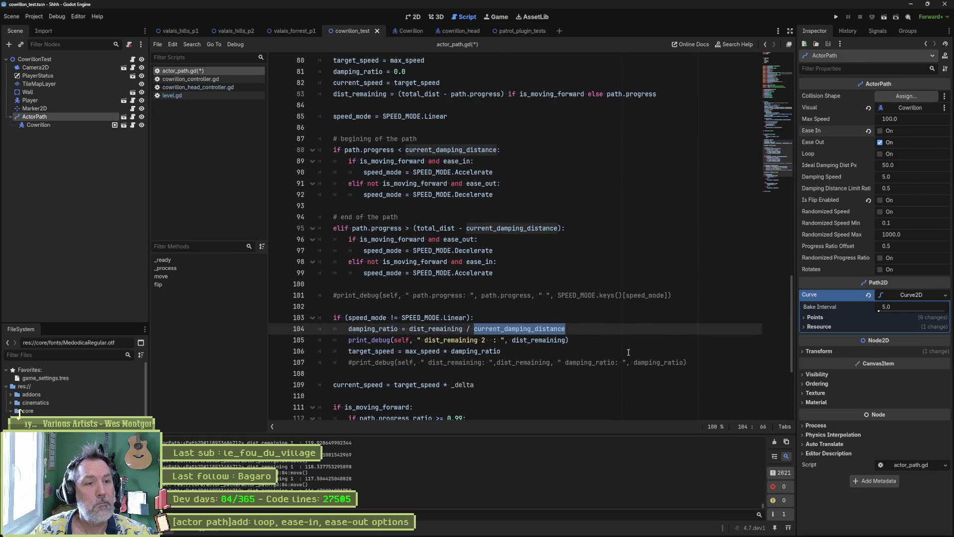
scroll(627, 351, "up", 4)
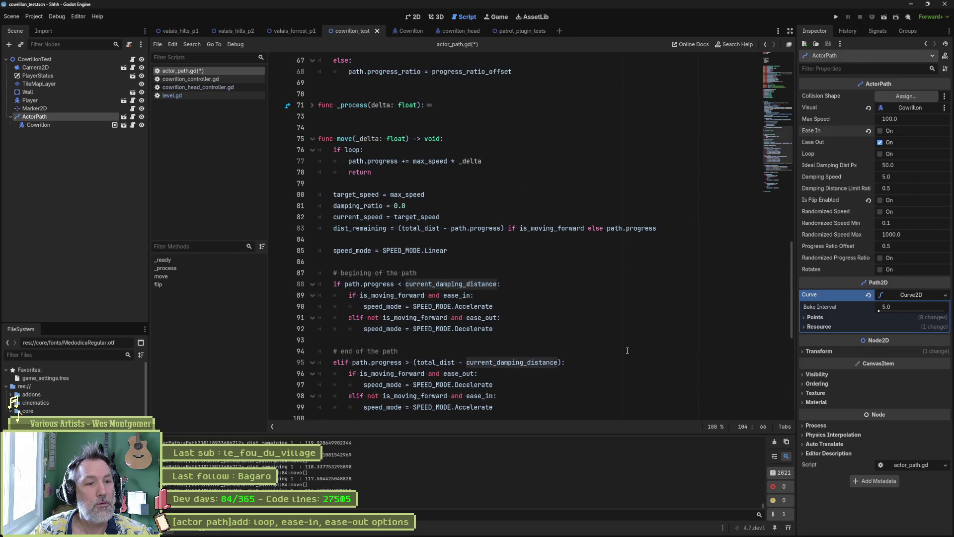
scroll(626, 349, "up", 2)
scroll(627, 350, "up", 8)
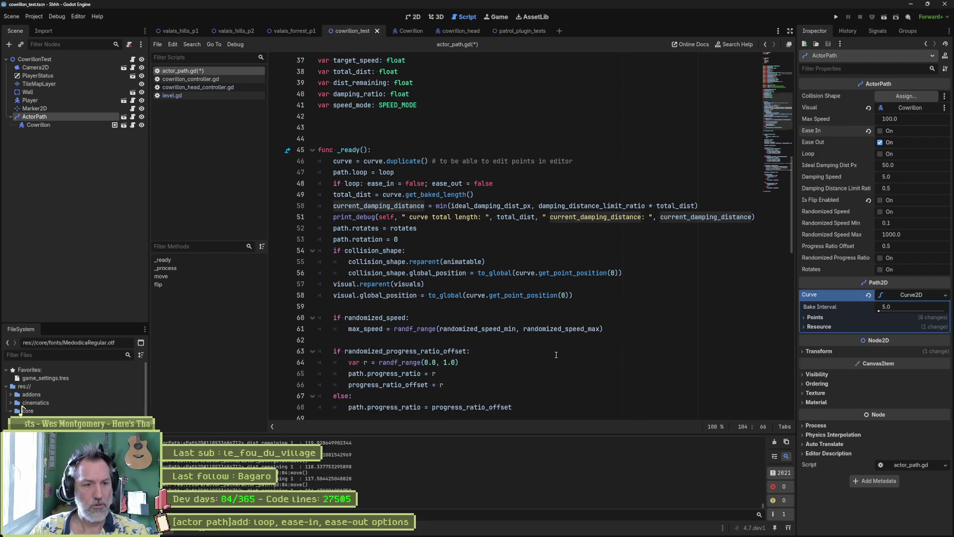
scroll(545, 318, "down", 7)
scroll(545, 318, "down", 3)
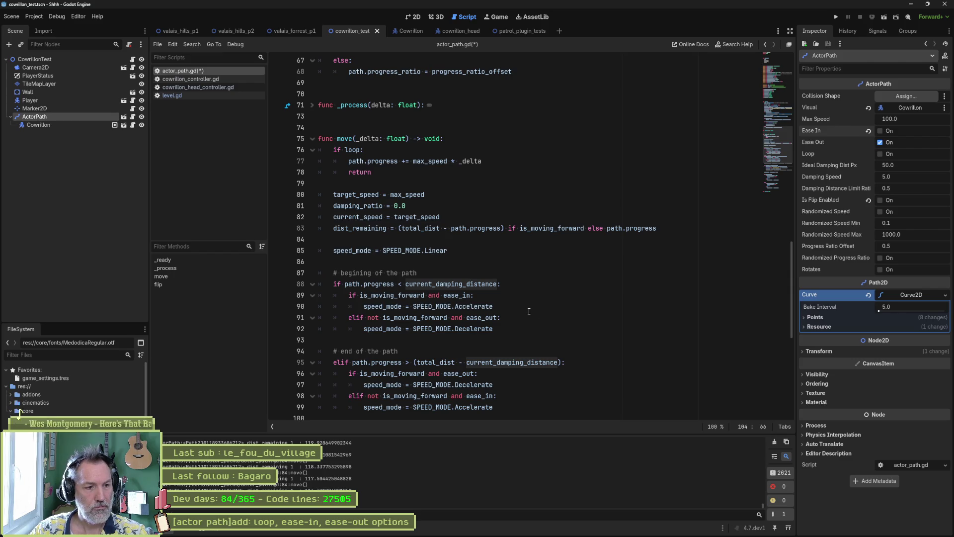
scroll(529, 311, "down", 5)
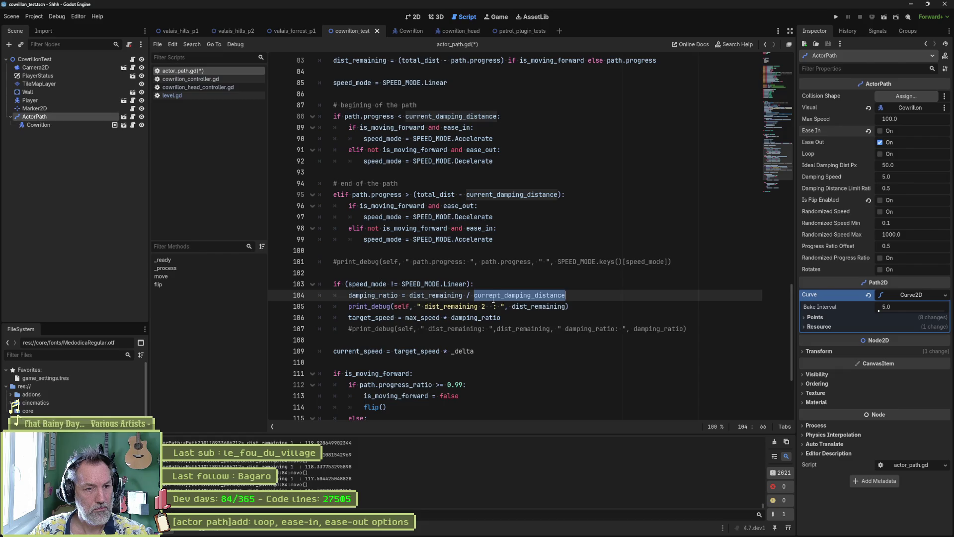
- Append ", current_damping_distance" to the line 105 print_debug, then run the scene with F6
left_click(609, 308)
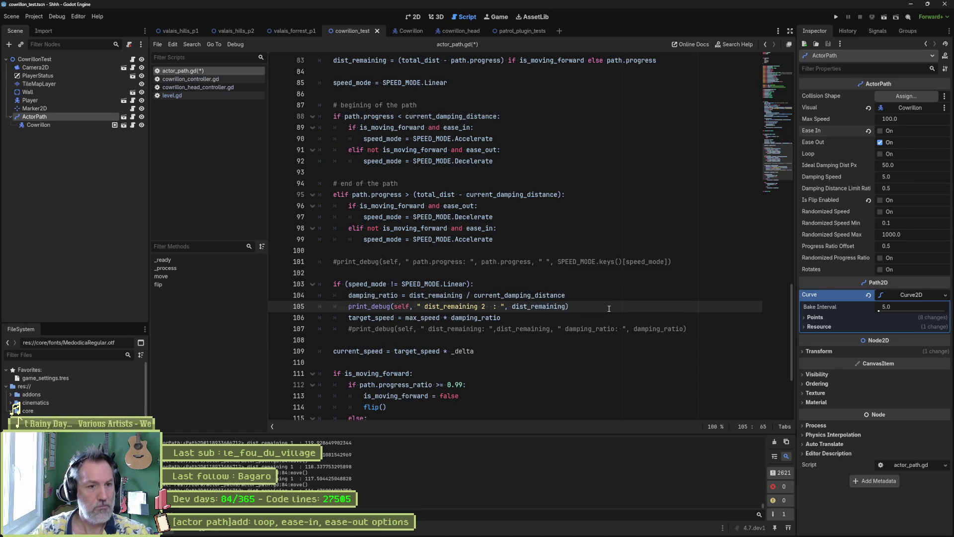
type(", \" current_damping_distance: \"")
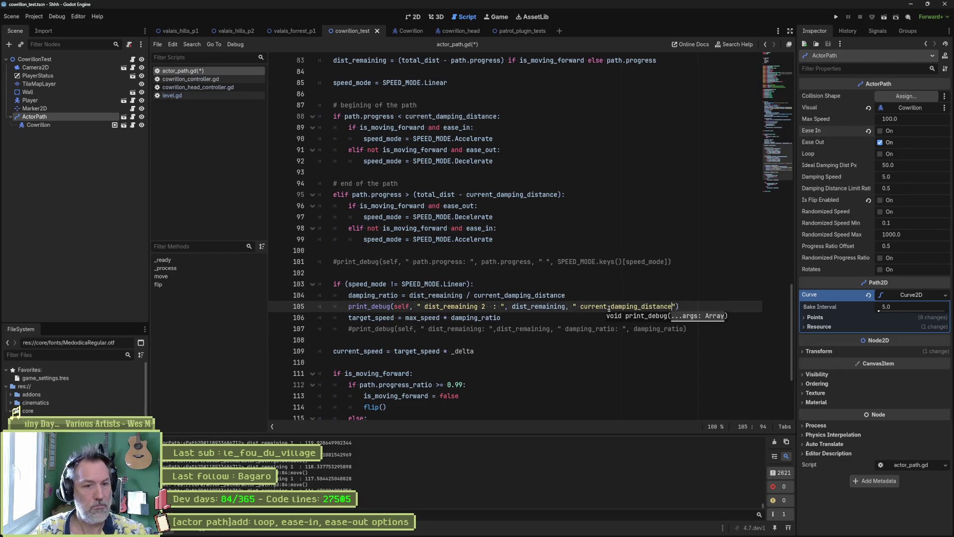
type(", current_damping_distance")
left_click(465, 306)
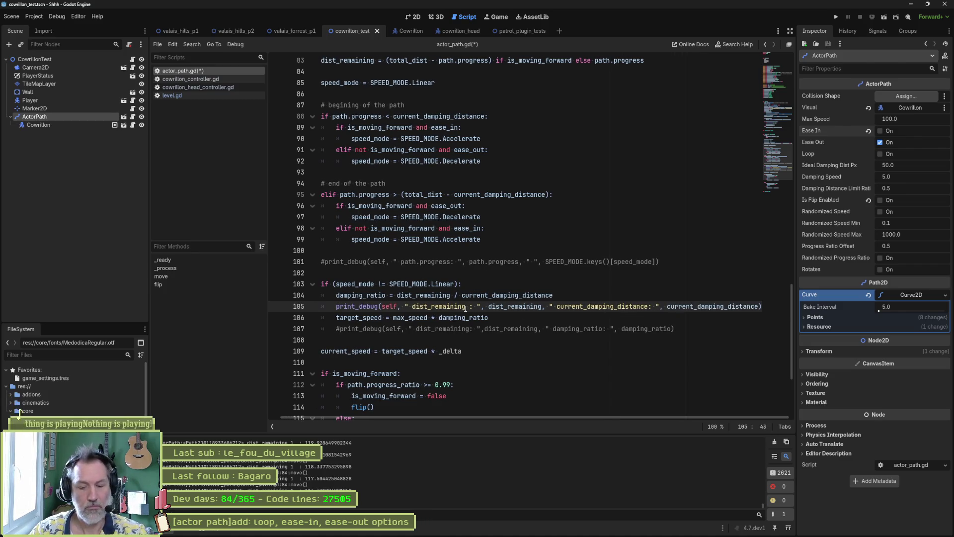
key("F6")
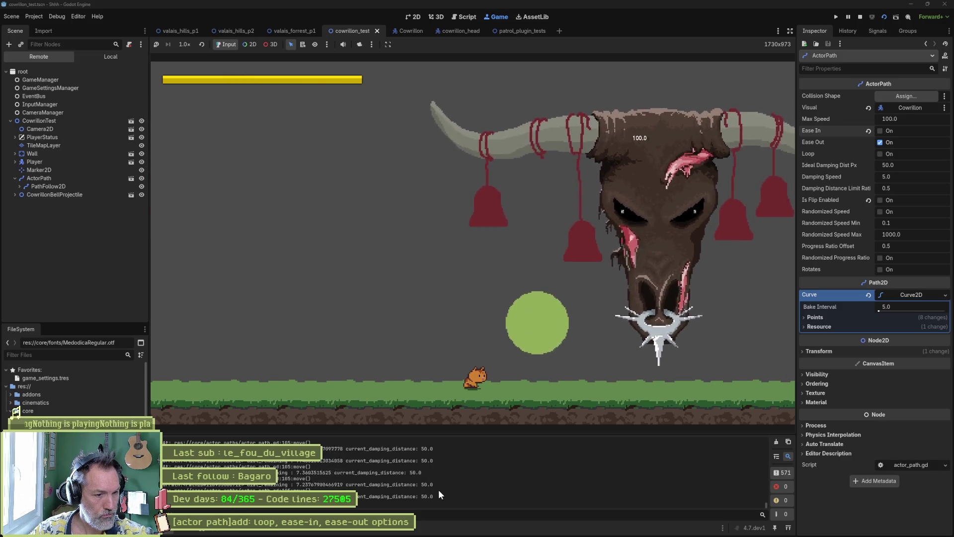
- Stop the game, toggle ActorPath's Ease In and Ease Out checkboxes, and test-run the scene
key("F8")
left_click(881, 131)
left_click(880, 143)
key("F6")
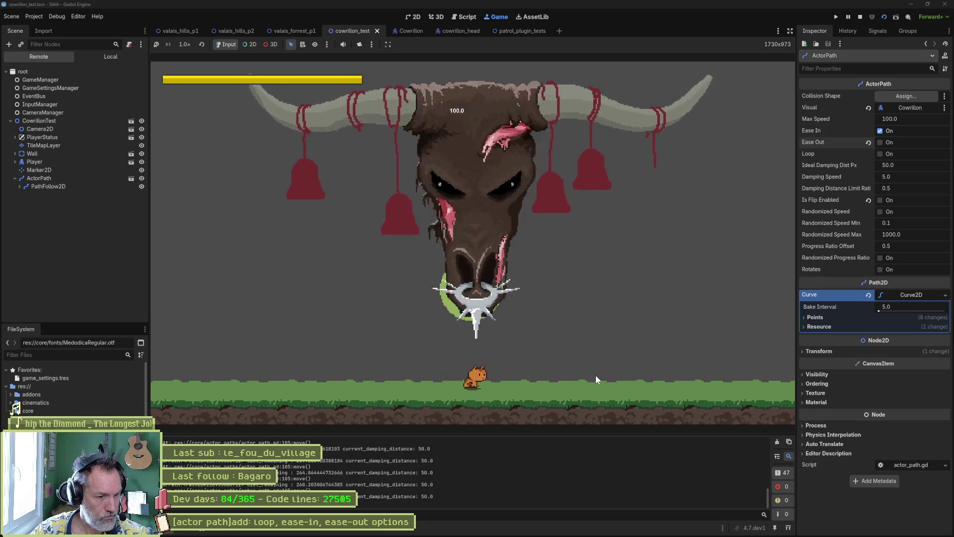
key("F8")
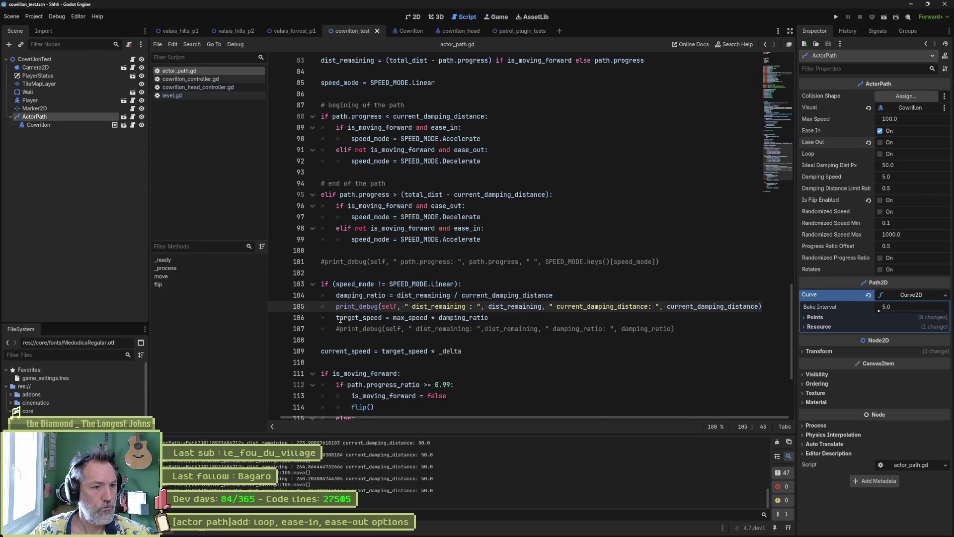
- Comment out line 106's target_speed assignment, test again, then set ActorPath to Ease Out only
left_click(341, 319)
key("ctrl+k")
key("F6")
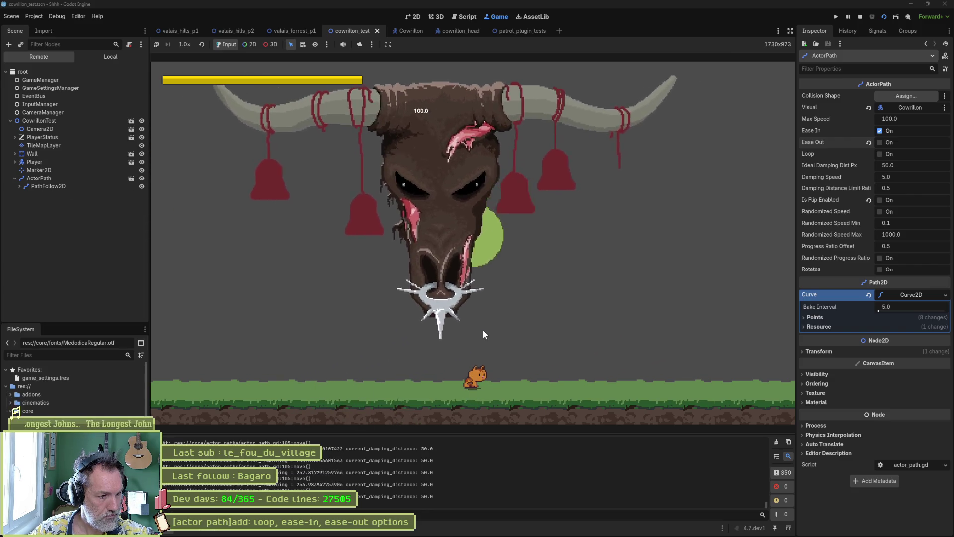
key("F8")
left_click(880, 142)
left_click(879, 130)
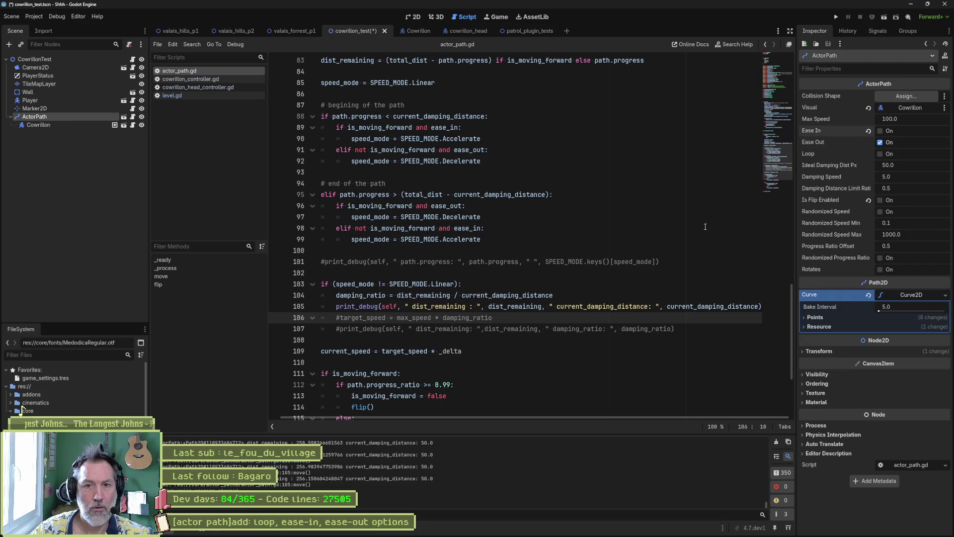
key("F6")
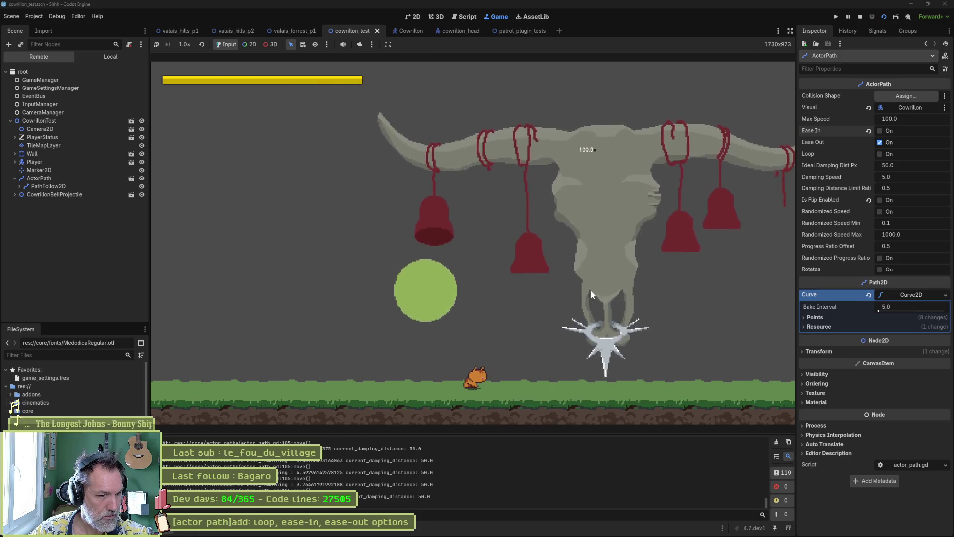
key("F8")
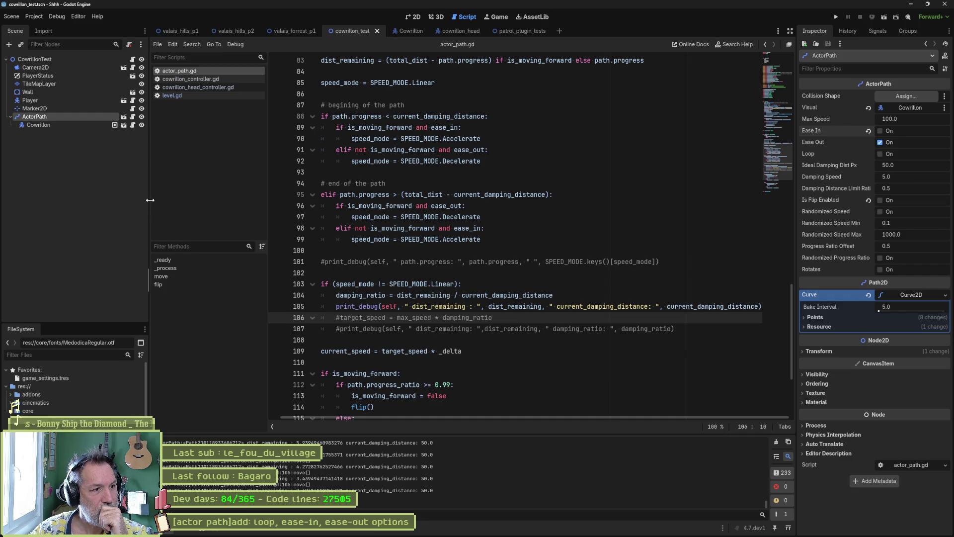
left_click_drag(149, 203, 125, 203)
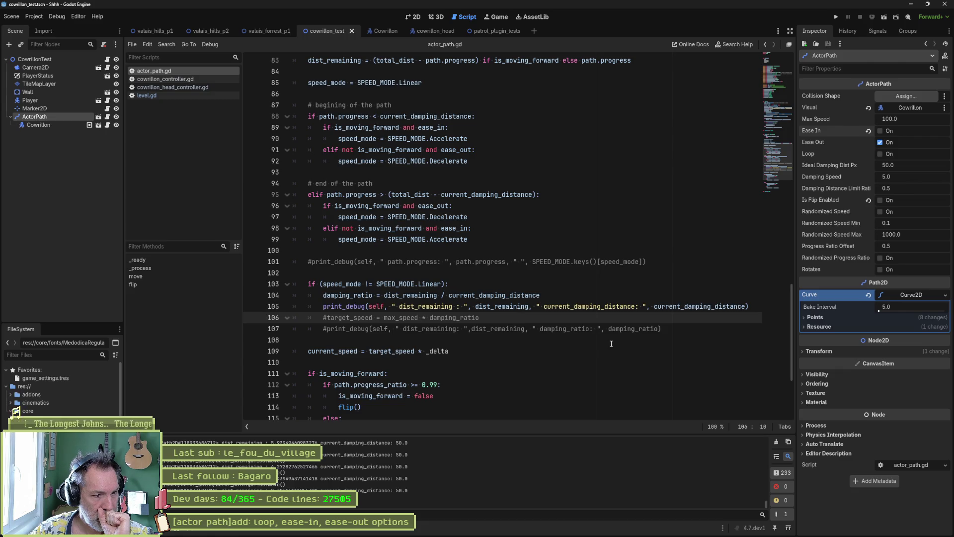
double_click(509, 307)
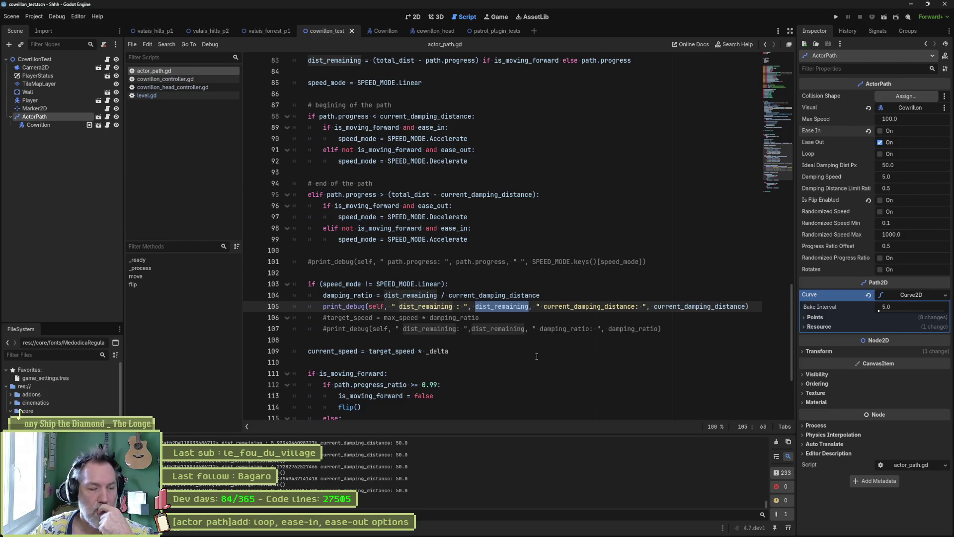
double_click(456, 140)
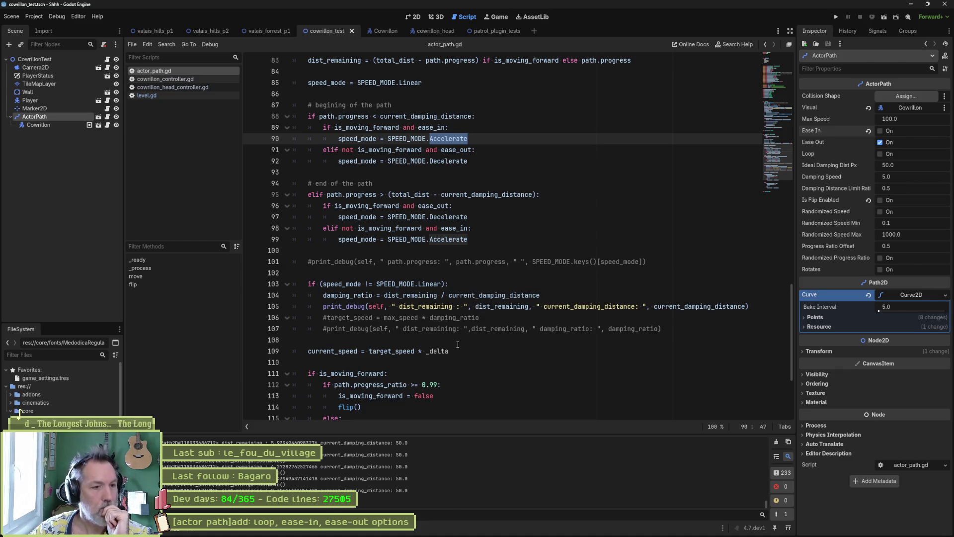
double_click(405, 351)
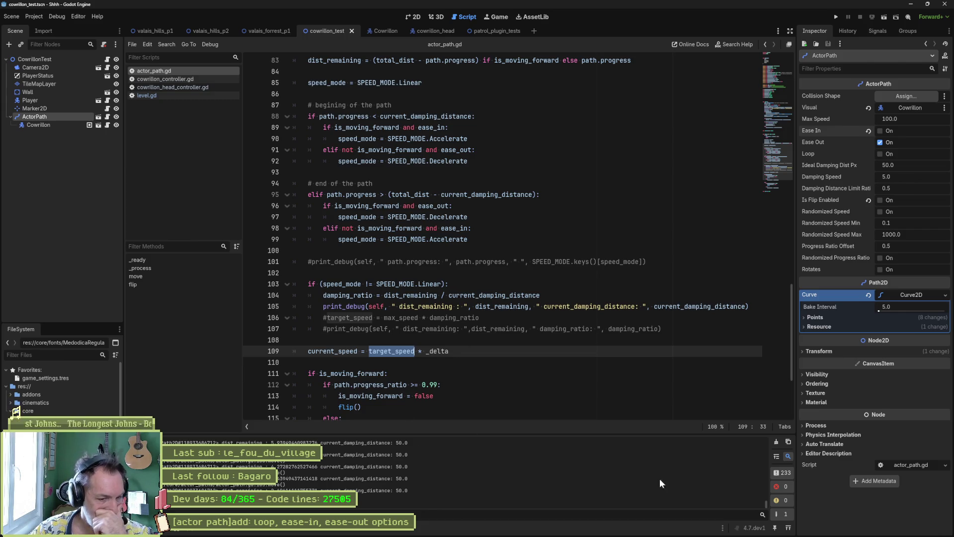
mouse_move(765, 506)
left_mouse_down()
mouse_move(765, 436)
mouse_move(761, 498)
left_mouse_up()
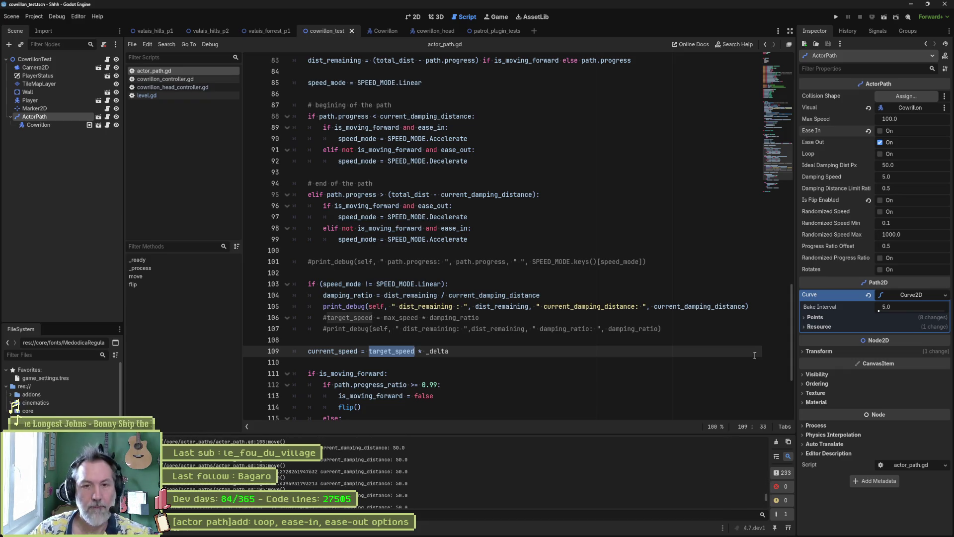
- Check Ease In and uncheck Ease Out on ActorPath, then test briefly in the game
left_click(889, 132)
left_click(890, 141)
key("ctrl+s")
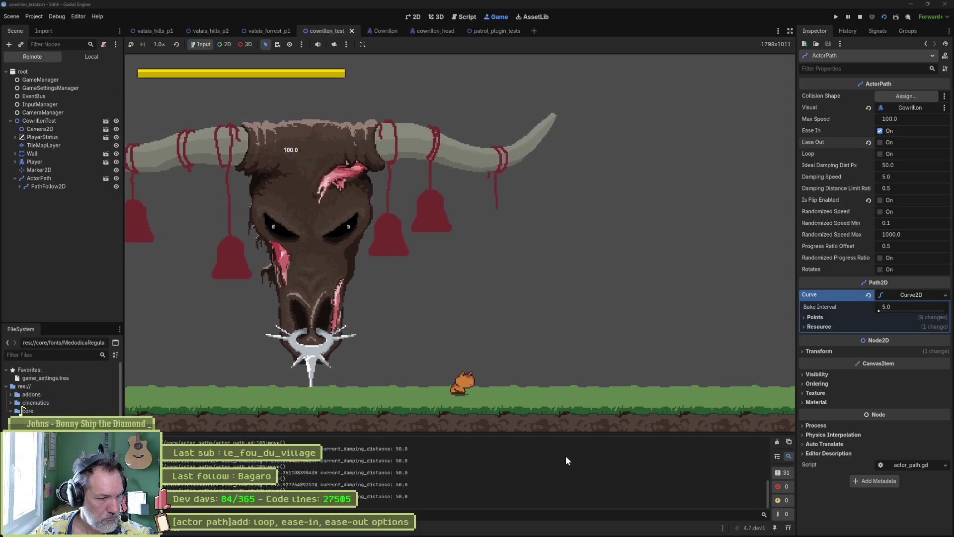
key("F8")
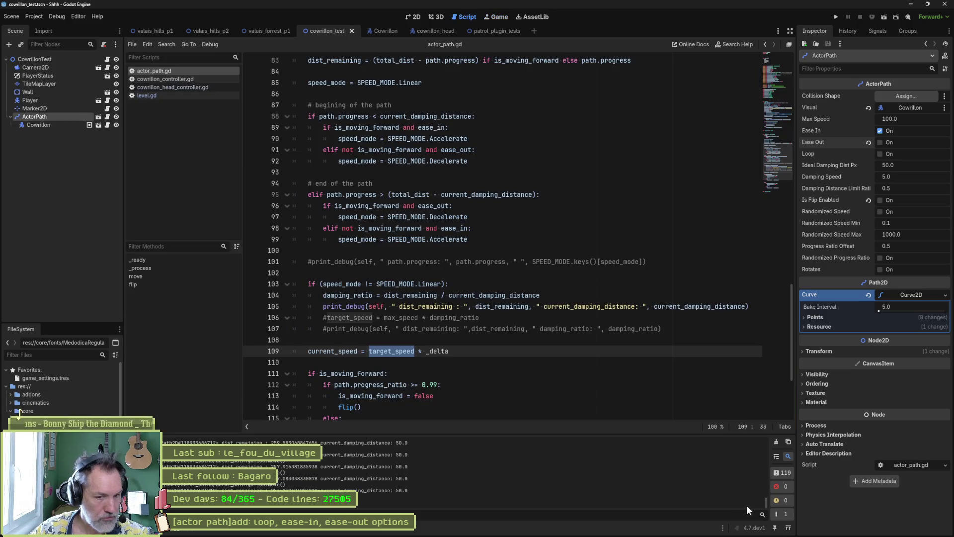
mouse_move(768, 505)
left_mouse_down()
mouse_move(758, 446)
mouse_move(750, 510)
left_mouse_up()
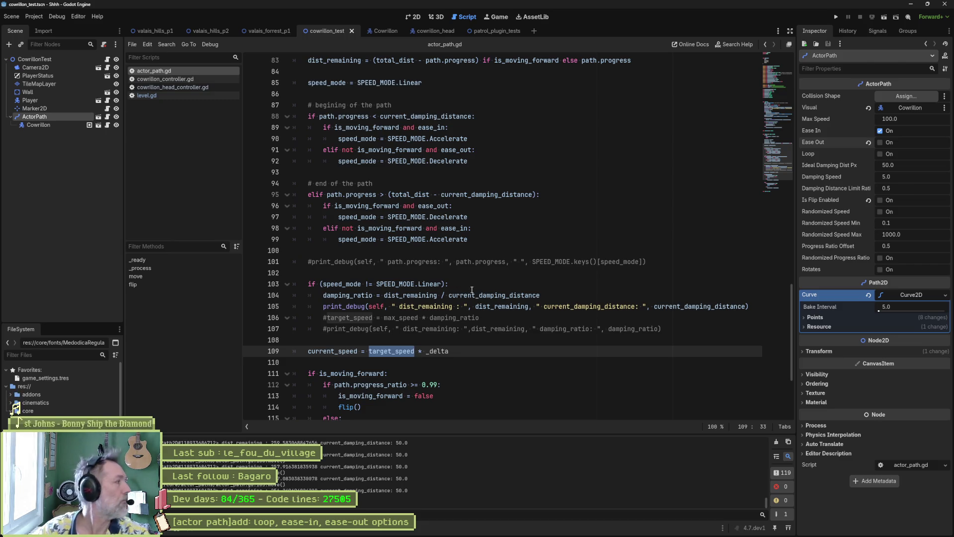
- Copy the dist_remaining print_debug below line 83, fix its parenthesis, and run the scene
scroll(479, 287, "up", 3)
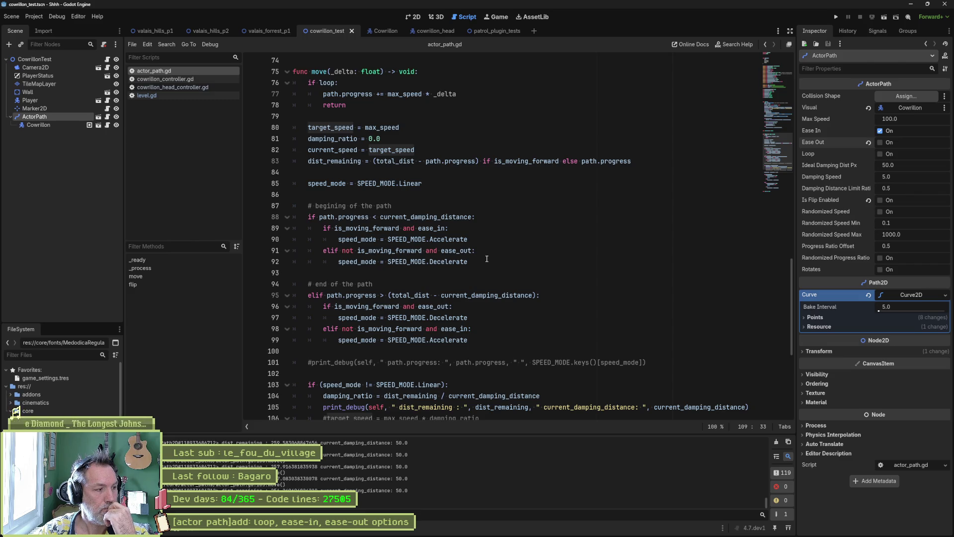
scroll(486, 258, "down", 2)
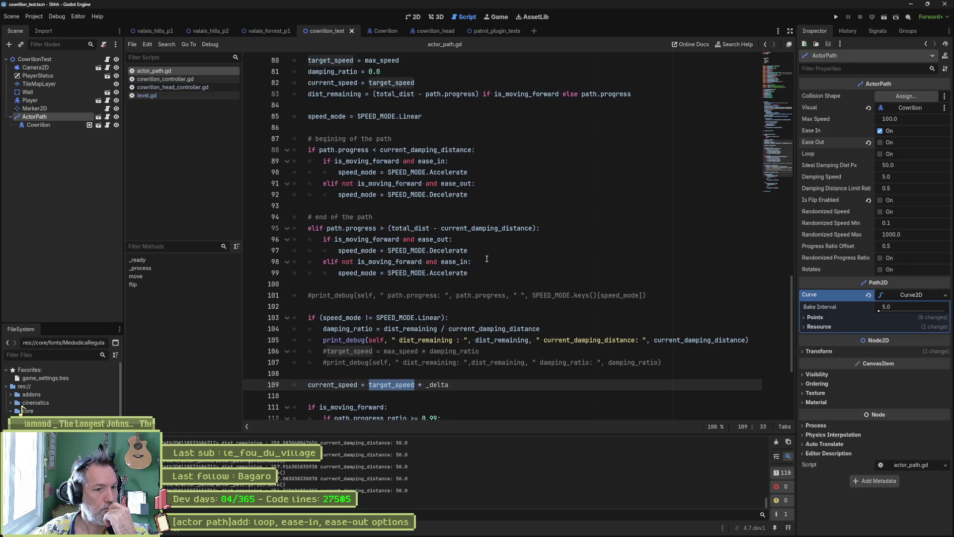
left_click_drag(322, 340, 530, 340)
key("ctrl+c")
left_click(642, 94)
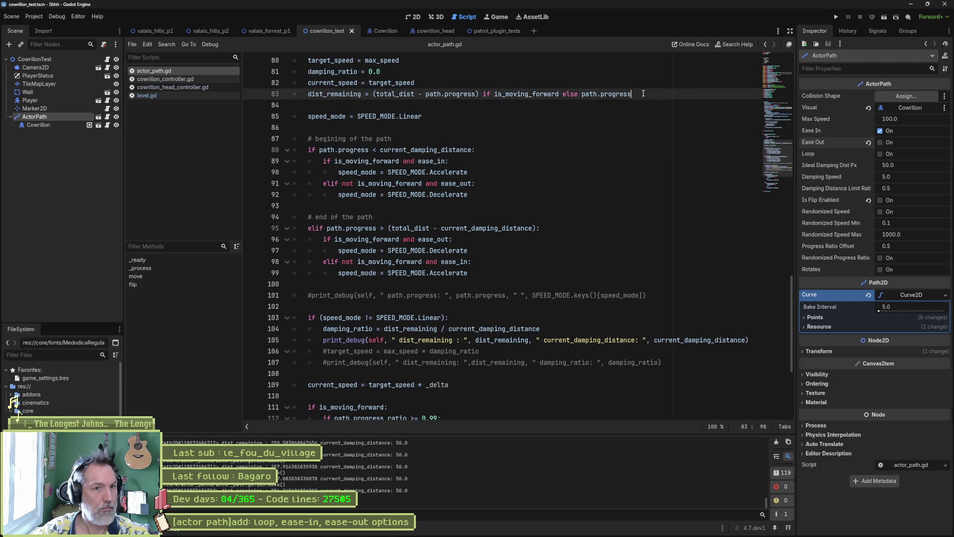
key("Return")
key("ctrl+v")
key("BackSpace")
type("(")
key("BackSpace")
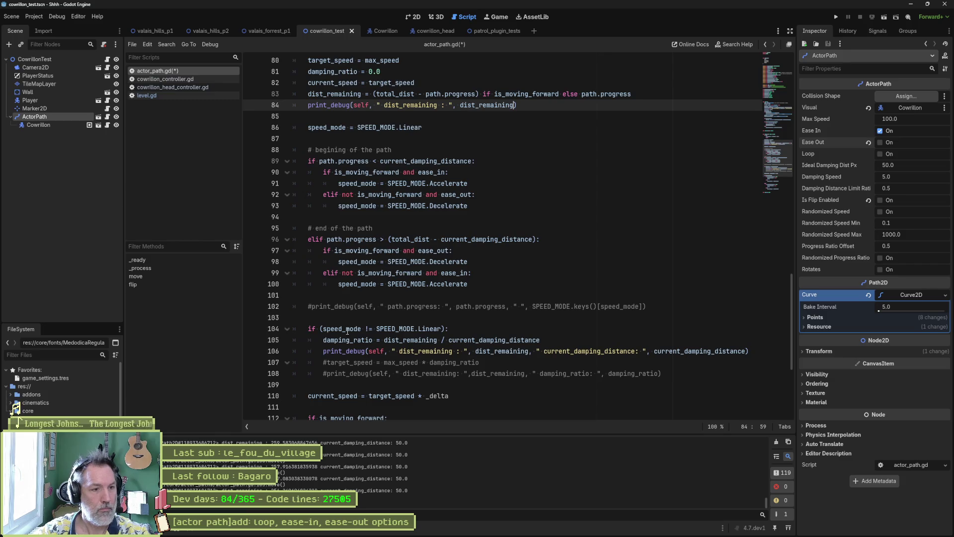
left_click(325, 352)
key("F6")
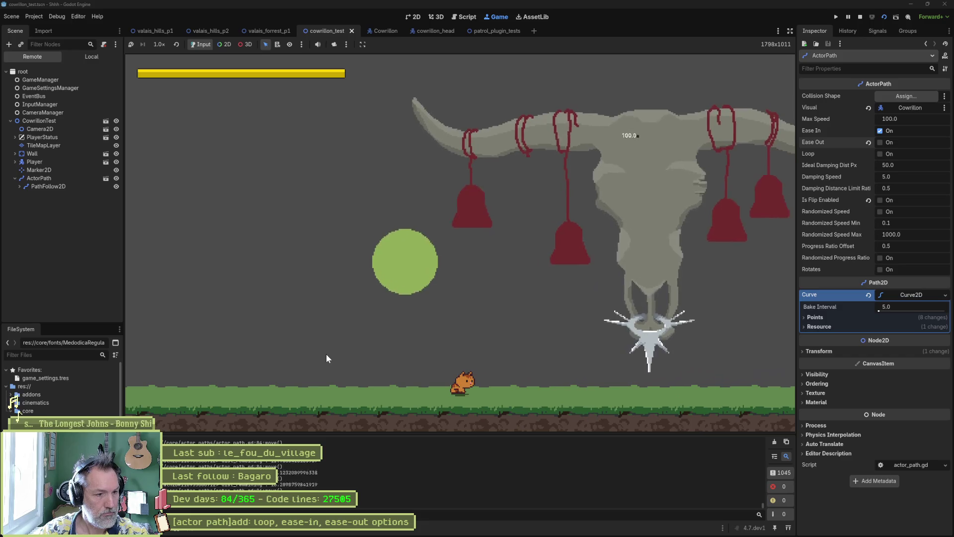
- Stop the game and select the speed_mode check line in the non-linear block
key("F8")
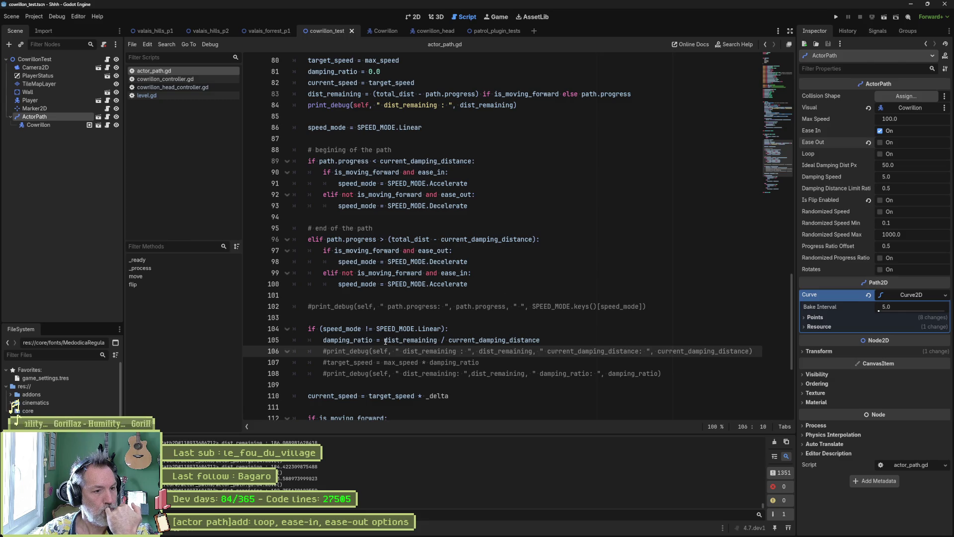
mouse_move(385, 342)
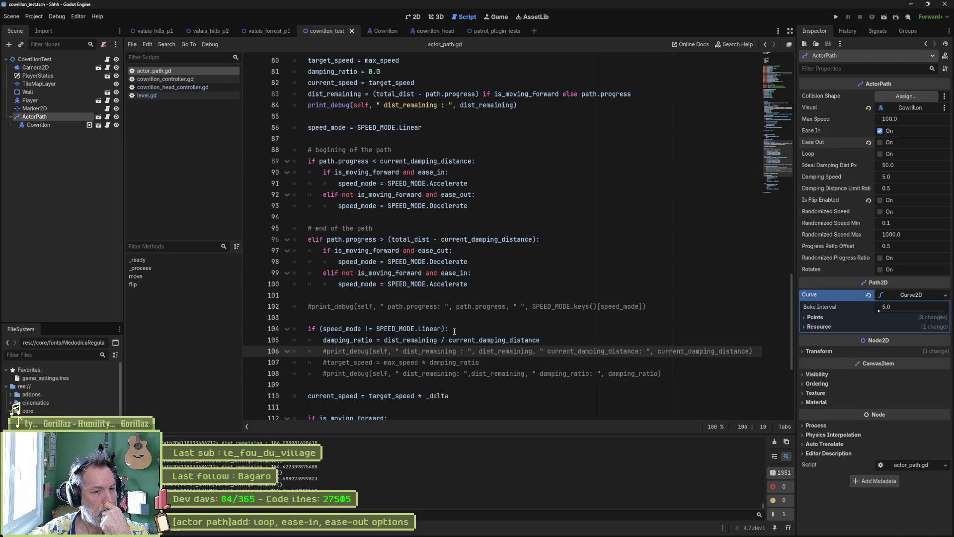
left_click(454, 329)
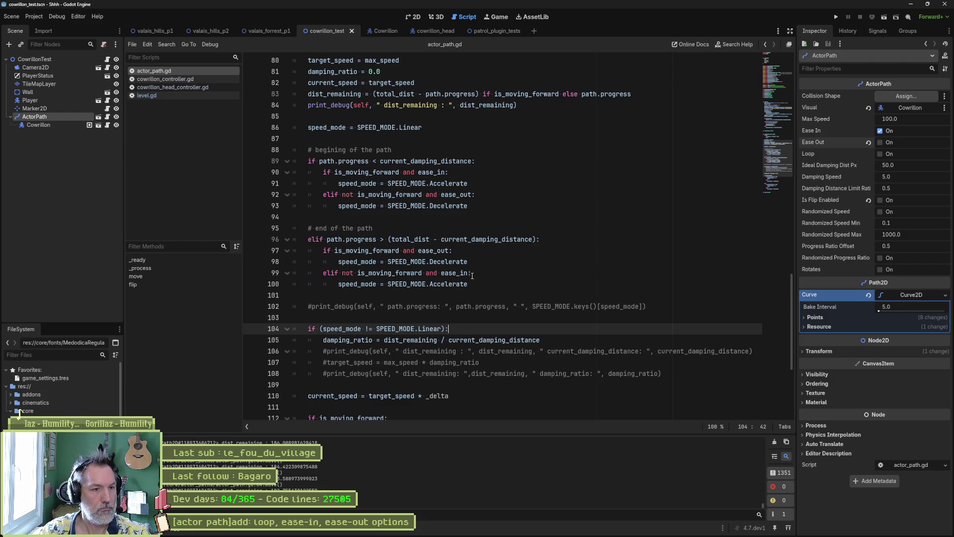
key("shift+Up")
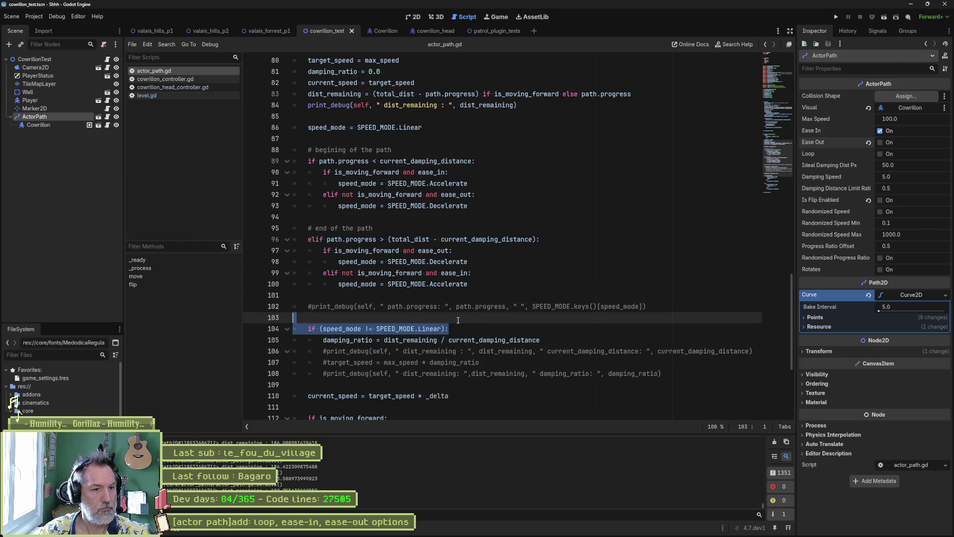
- Duplicate the speed_mode check as an indented nested 'if speed_mode == SPEED_MODE.Accelerate'
key("ctrl+c")
key("Right")
key("ctrl+v")
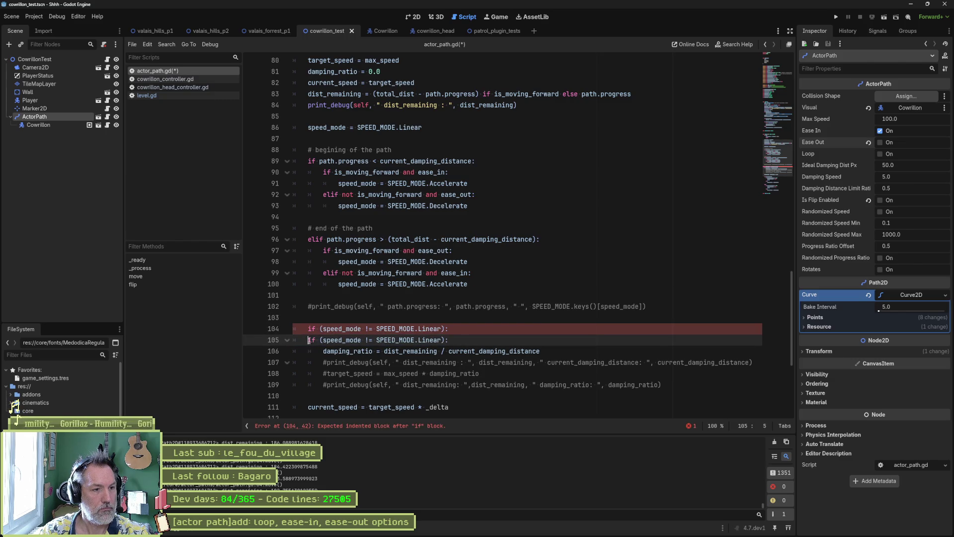
key("Tab")
key("Down")
key("Tab")
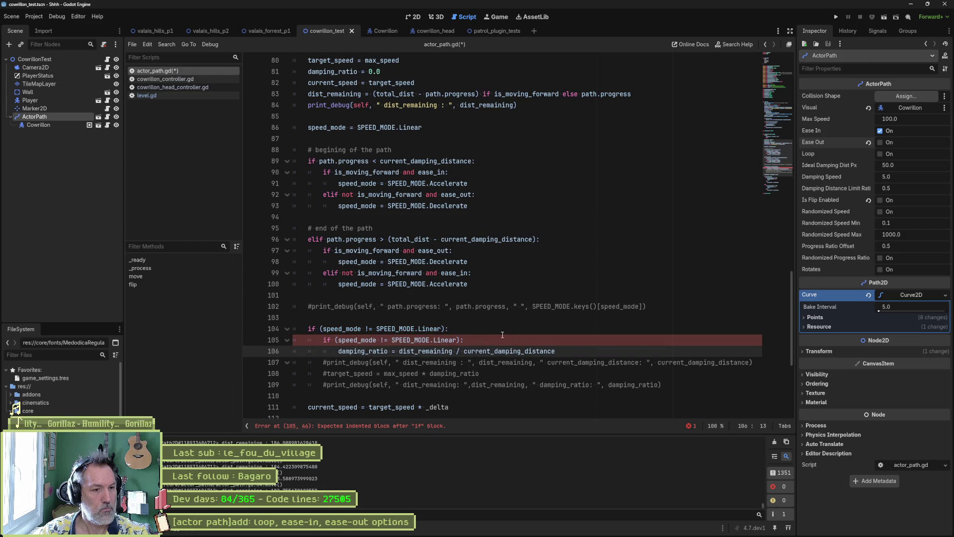
left_click(383, 340)
key("BackSpace")
type("=")
key("BackSpace")
key("BackSpace")
key("BackSpace")
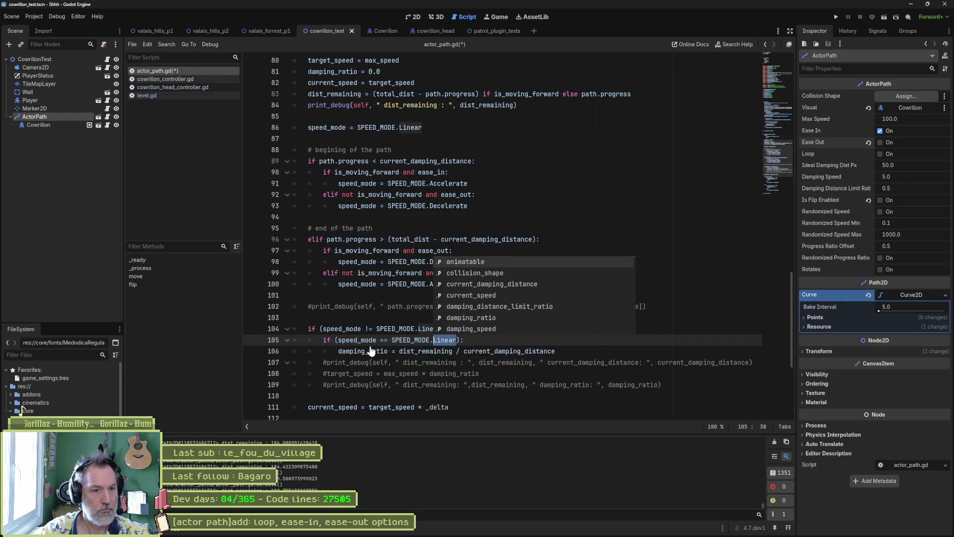
type("Acc")
key("Return")
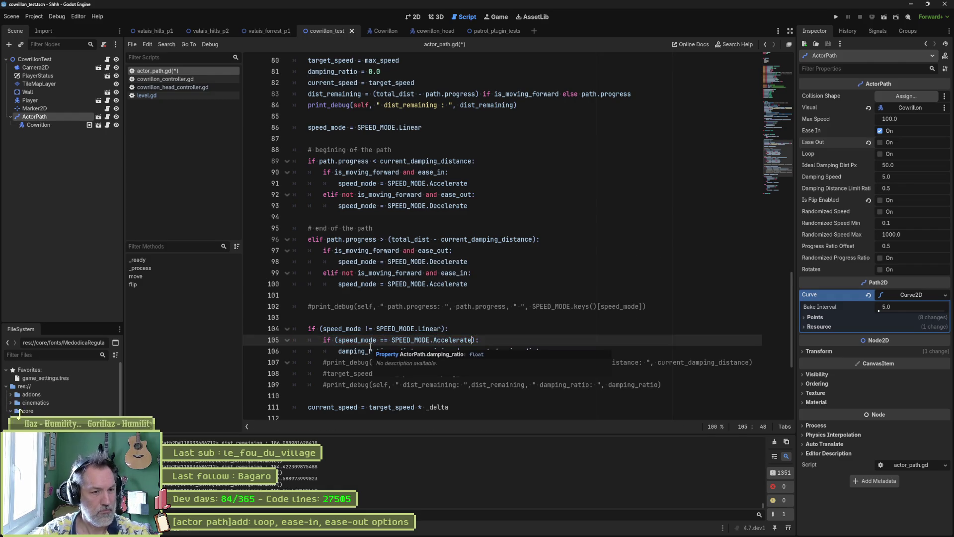
left_click(518, 384)
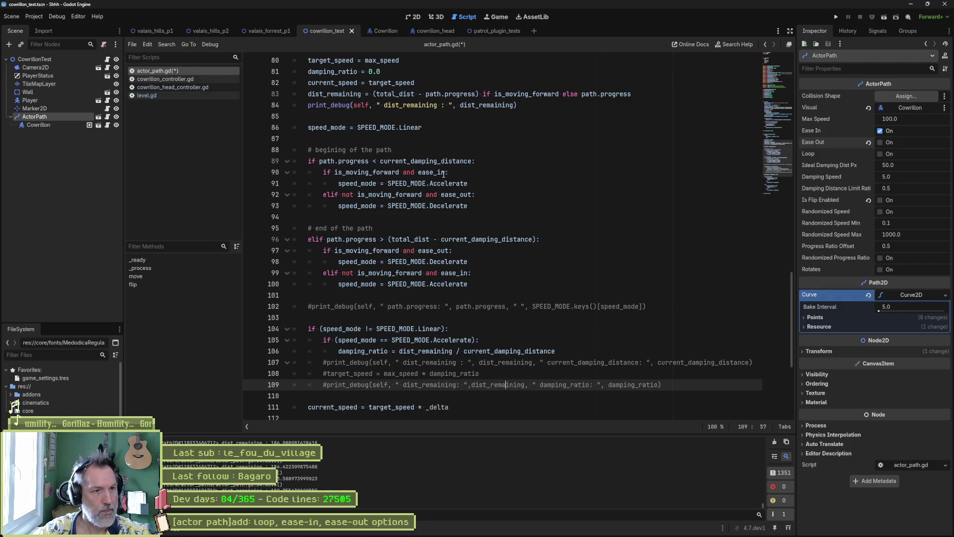
- Move the dist_remaining print from line 84 into the Accelerate block and run the scene
left_click(520, 106)
left_click(632, 95, "shift")
key("BackSpace")
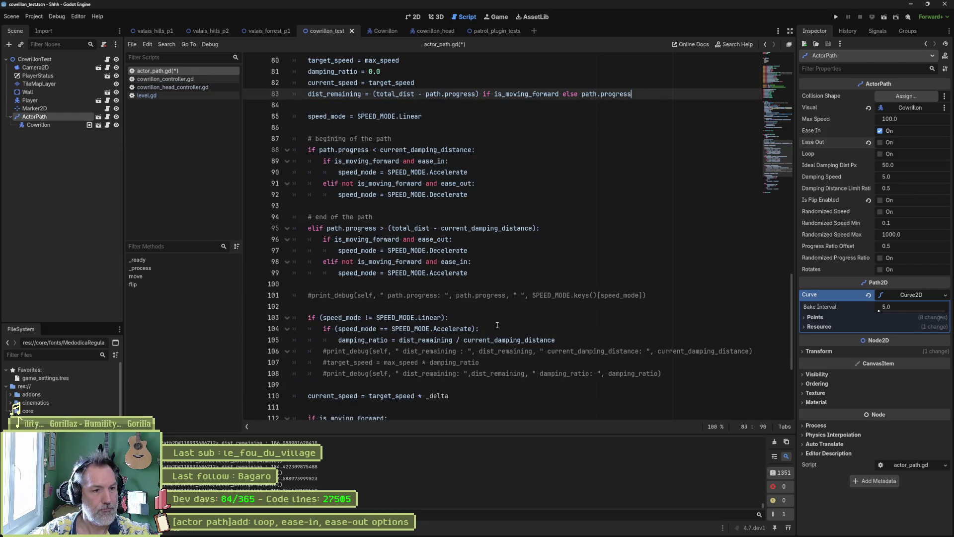
left_click(562, 339)
key("ctrl+v")
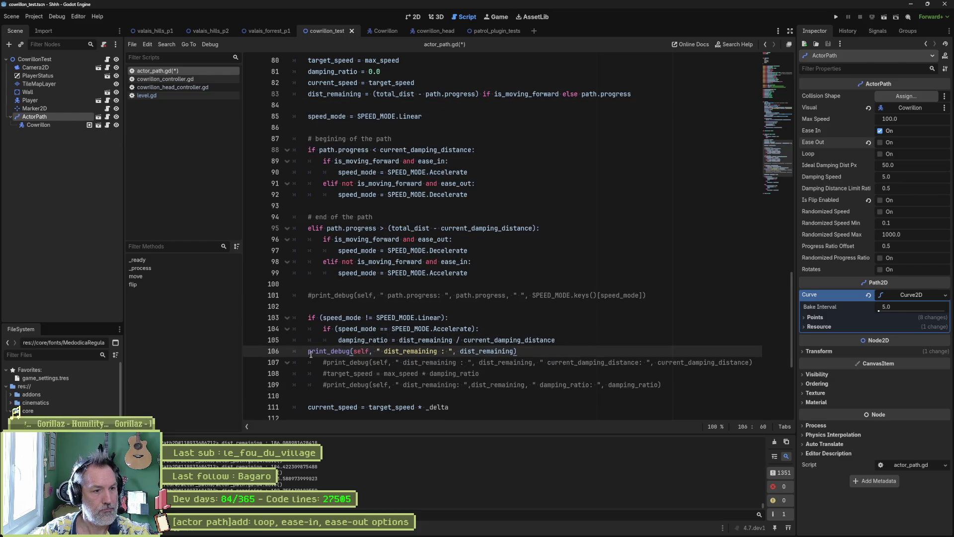
key("Tab")
key("Tab")
key("F6")
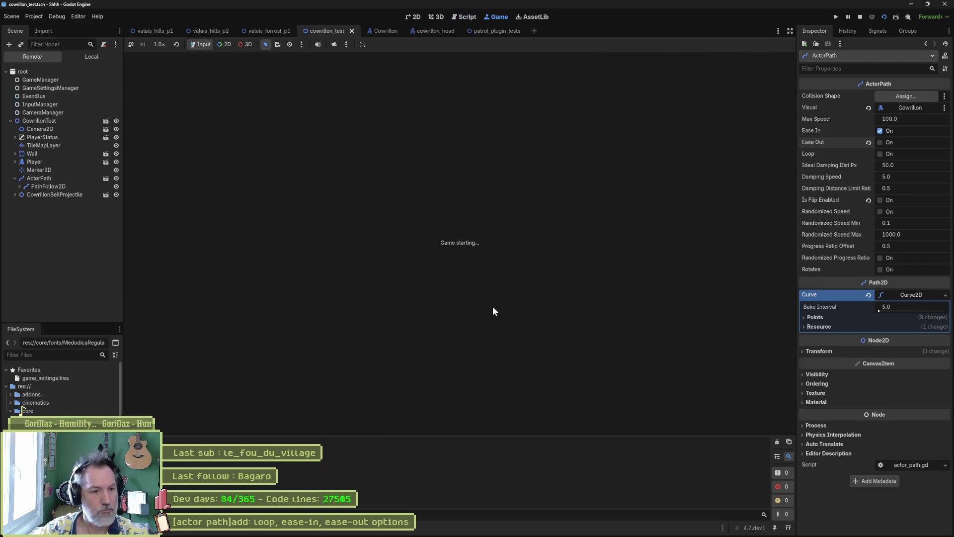